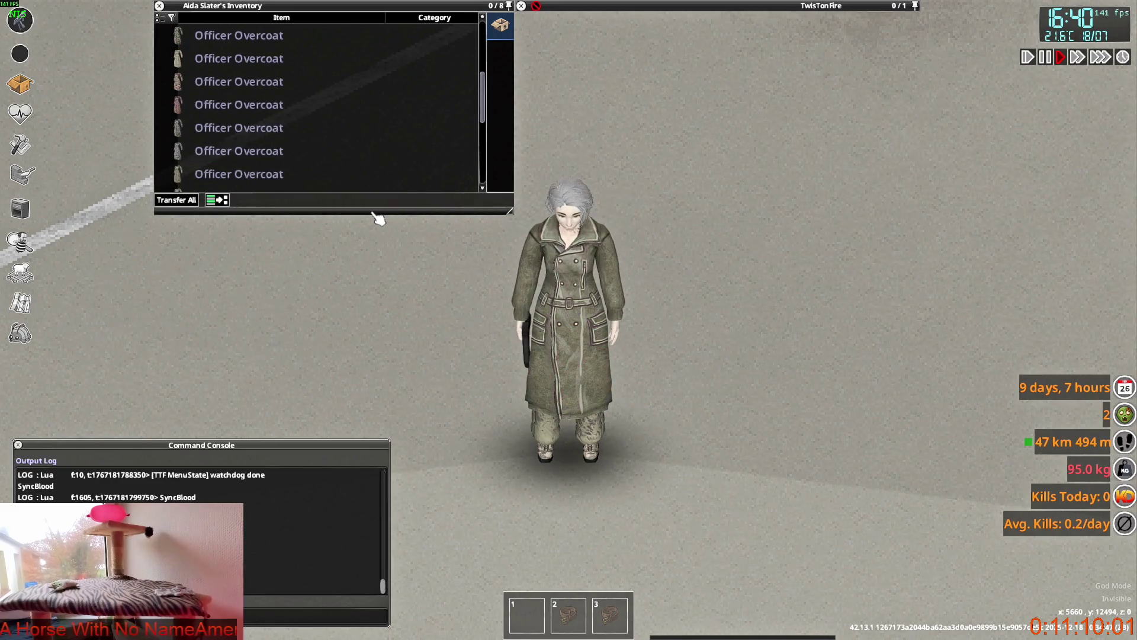
Step: Walk and aim the character around to inspect the worn Officer Overcoat from several angles
{"action": "key", "text": "d"}
{"action": "mouse_move", "coordinate": [711, 373]}
{"action": "right_mouse_down"}
{"action": "mouse_move", "coordinate": [709, 353]}
{"action": "mouse_move", "coordinate": [746, 287]}
{"action": "mouse_move", "coordinate": [716, 215]}
{"action": "mouse_move", "coordinate": [587, 160]}
{"action": "mouse_move", "coordinate": [643, 219]}
{"action": "right_mouse_up"}
{"action": "key", "text": "s"}
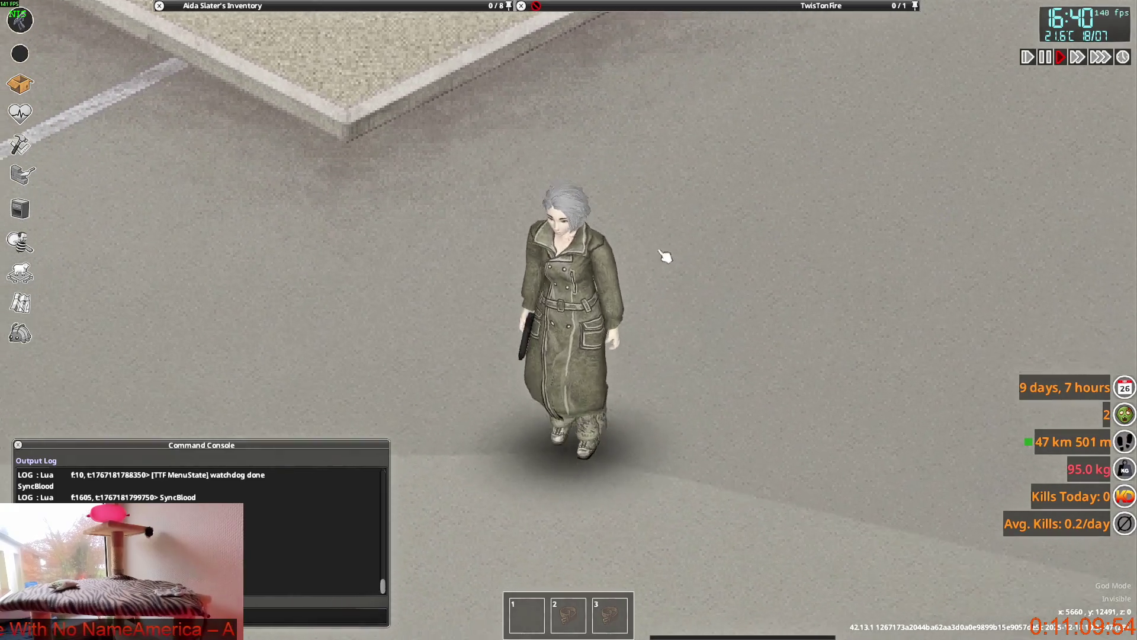
{"action": "mouse_move", "coordinate": [665, 256]}
{"action": "right_mouse_down"}
{"action": "mouse_move", "coordinate": [729, 259]}
{"action": "mouse_move", "coordinate": [751, 222]}
{"action": "mouse_move", "coordinate": [660, 310]}
{"action": "right_mouse_up"}
{"action": "key", "text": "s"}
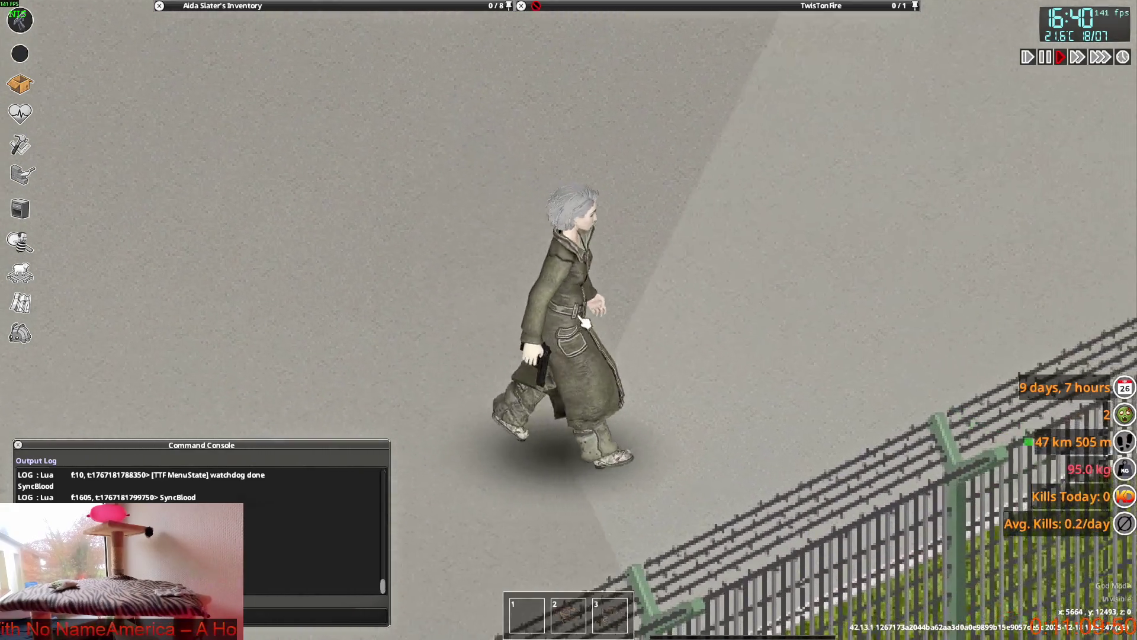
{"action": "key", "text": "d"}
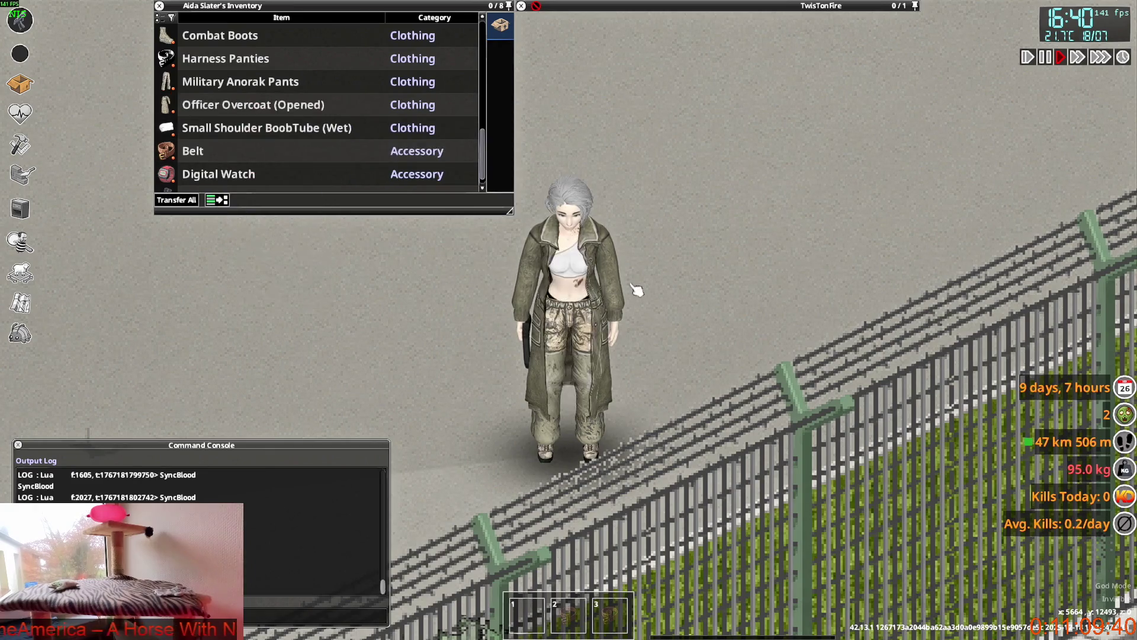
{"action": "key", "text": "a"}
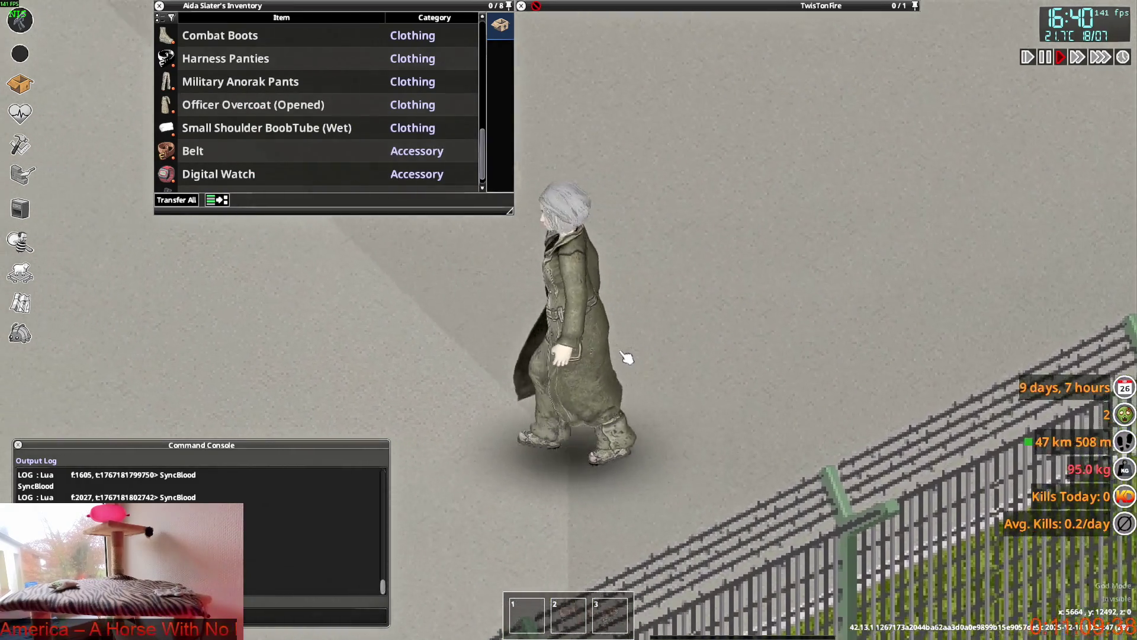
{"action": "mouse_move", "coordinate": [626, 357]}
{"action": "right_mouse_down"}
{"action": "mouse_move", "coordinate": [676, 360]}
{"action": "mouse_move", "coordinate": [787, 292]}
{"action": "mouse_move", "coordinate": [571, 158]}
{"action": "mouse_move", "coordinate": [686, 203]}
{"action": "mouse_move", "coordinate": [749, 257]}
{"action": "mouse_move", "coordinate": [754, 284]}
{"action": "mouse_move", "coordinate": [563, 261]}
{"action": "right_mouse_up"}
{"action": "key", "text": "w"}
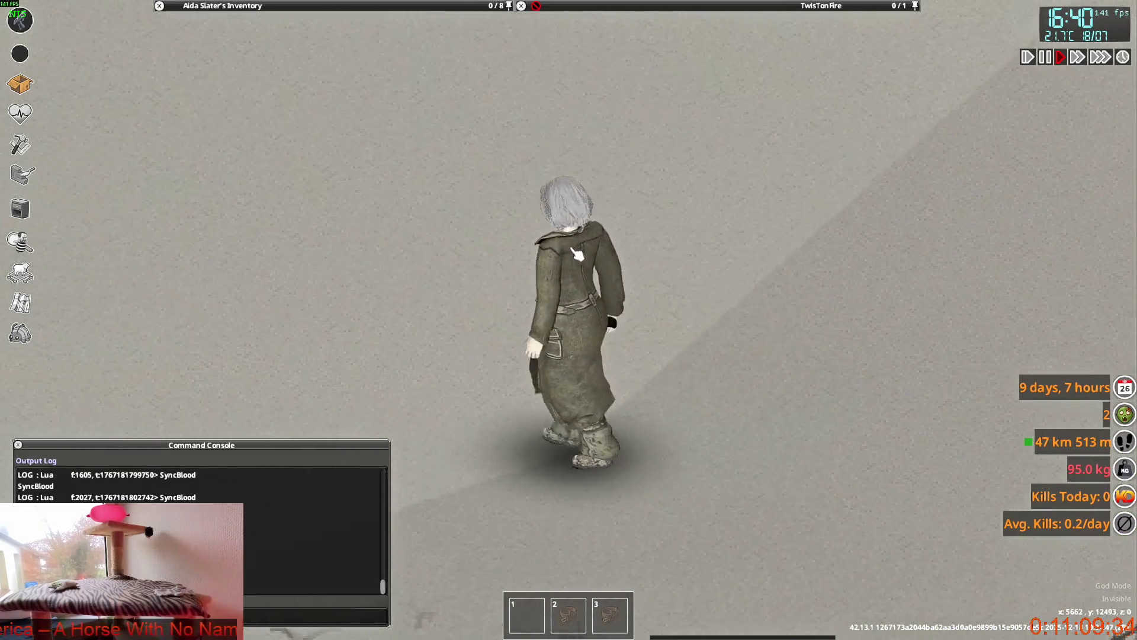
{"action": "key", "text": "s"}
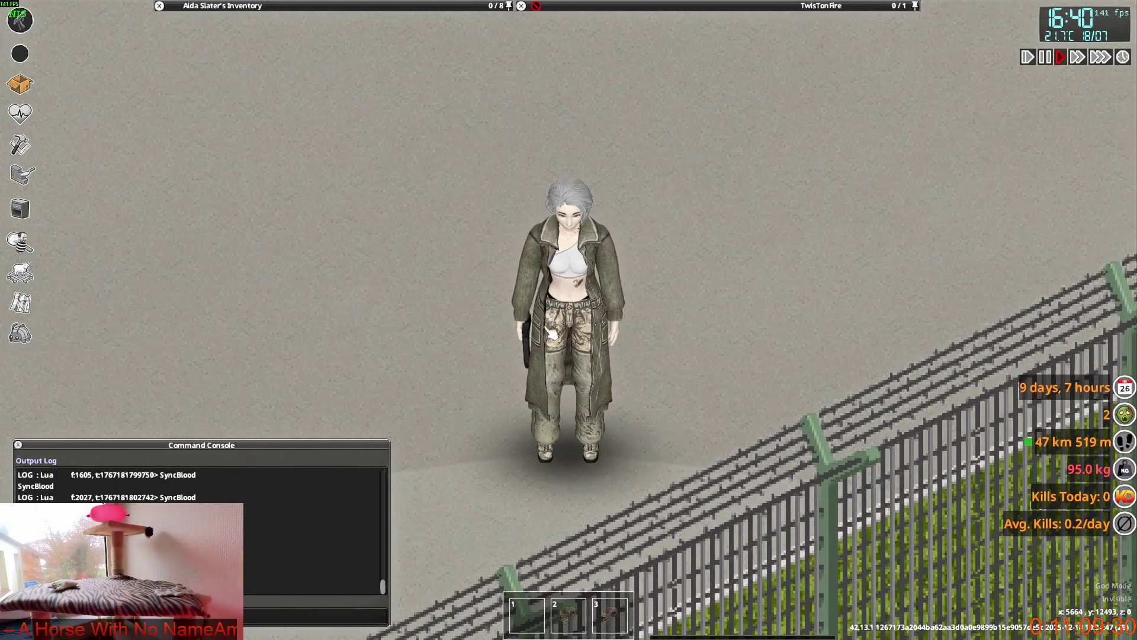
{"action": "key", "text": "w"}
{"action": "mouse_move", "coordinate": [627, 387]}
{"action": "right_mouse_down"}
{"action": "mouse_move", "coordinate": [703, 398]}
{"action": "mouse_move", "coordinate": [779, 355]}
{"action": "mouse_move", "coordinate": [795, 363]}
{"action": "right_mouse_up"}
{"action": "key", "text": "s"}
Step: Move the 13 spare Officer Overcoats from the inventory onto the ground
{"action": "mouse_move", "coordinate": [210, 165]}
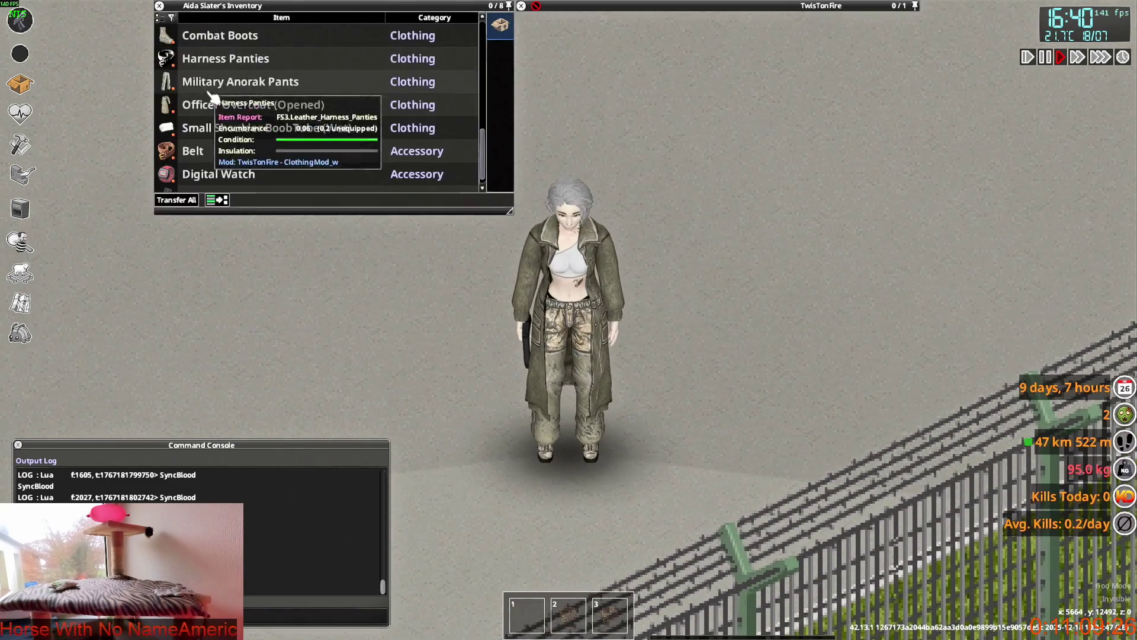
{"action": "scroll", "coordinate": [231, 129], "scroll_direction": "up", "scroll_amount": 2}
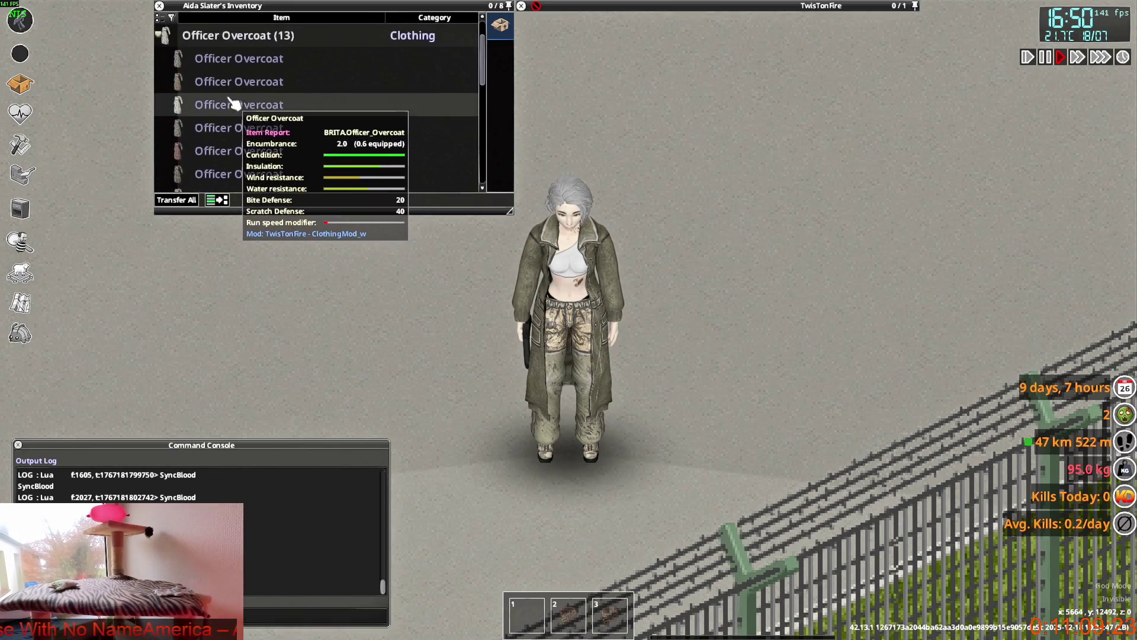
{"action": "mouse_move", "coordinate": [213, 95]}
{"action": "left_mouse_down"}
{"action": "mouse_move", "coordinate": [239, 95]}
{"action": "mouse_move", "coordinate": [622, 356]}
{"action": "mouse_move", "coordinate": [670, 348]}
{"action": "left_mouse_up"}
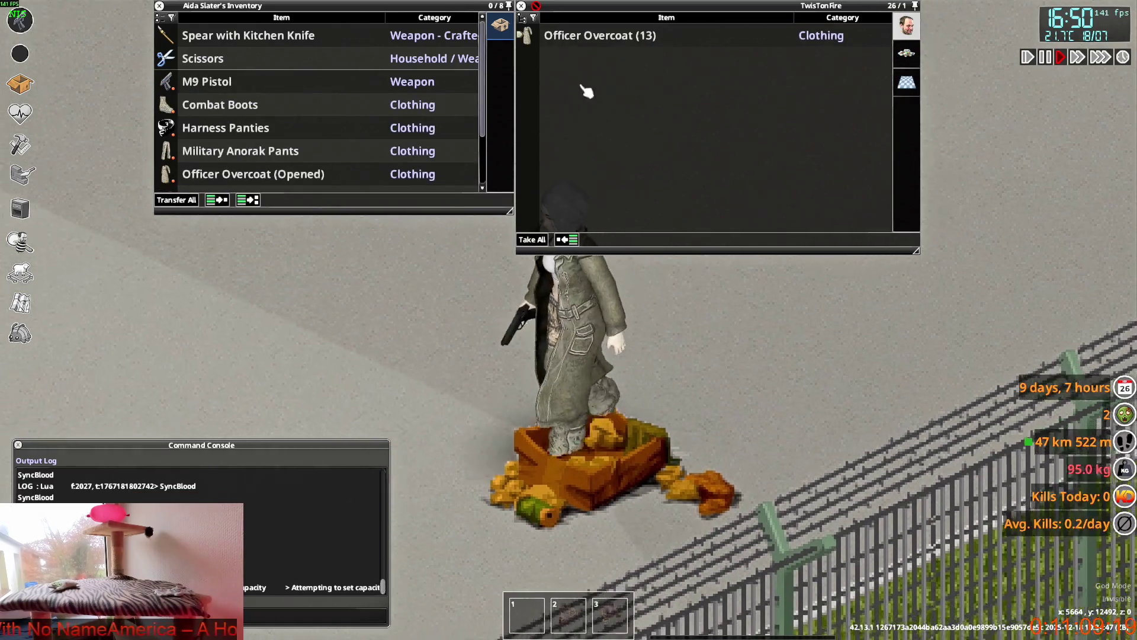
Step: Take one Officer Overcoat from the floor pile and walk away from the items
{"action": "left_click", "coordinate": [598, 37]}
{"action": "left_click_drag", "start_coordinate": [599, 58], "coordinate": [355, 81]}
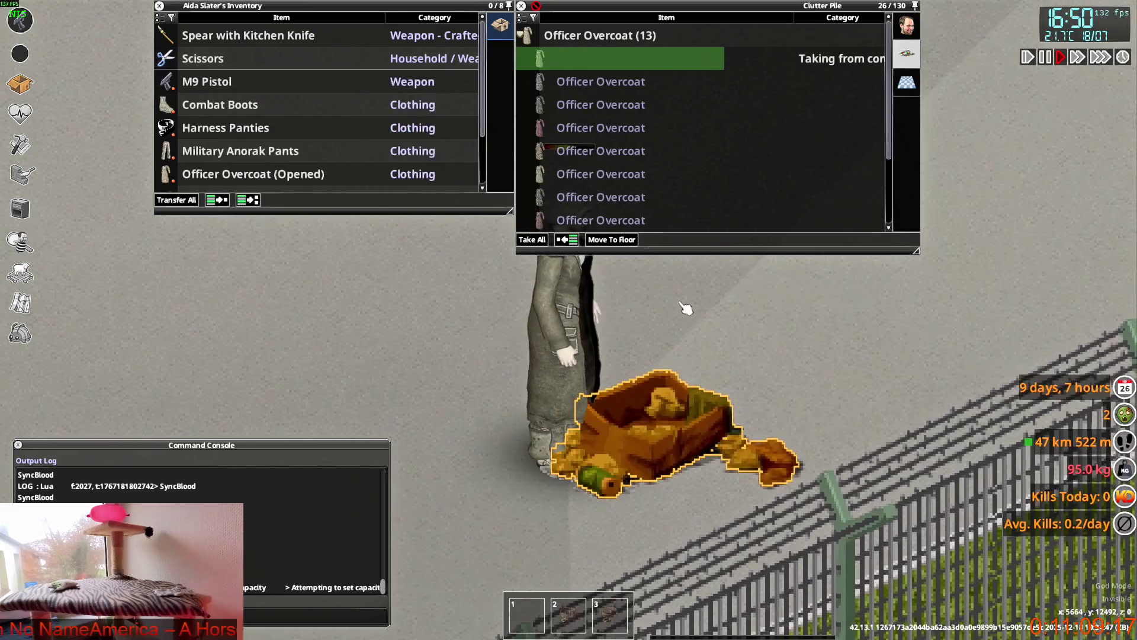
{"action": "key", "text": "w"}
Step: Close up the worn Officer Overcoat
{"action": "scroll", "coordinate": [243, 89], "scroll_direction": "down", "scroll_amount": 1}
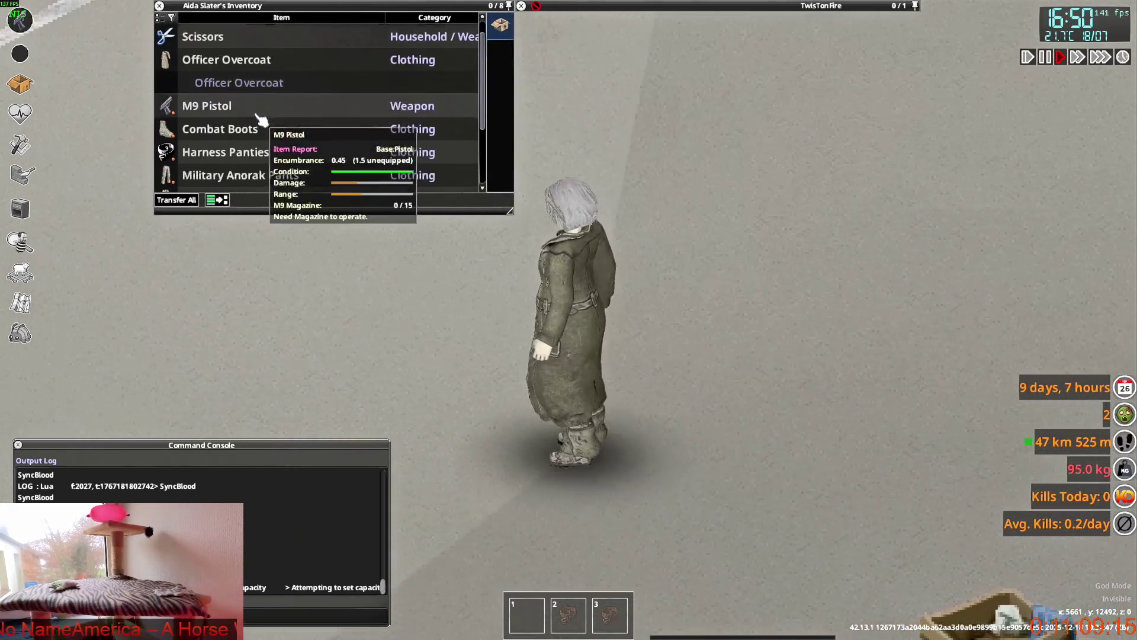
{"action": "key", "text": "a"}
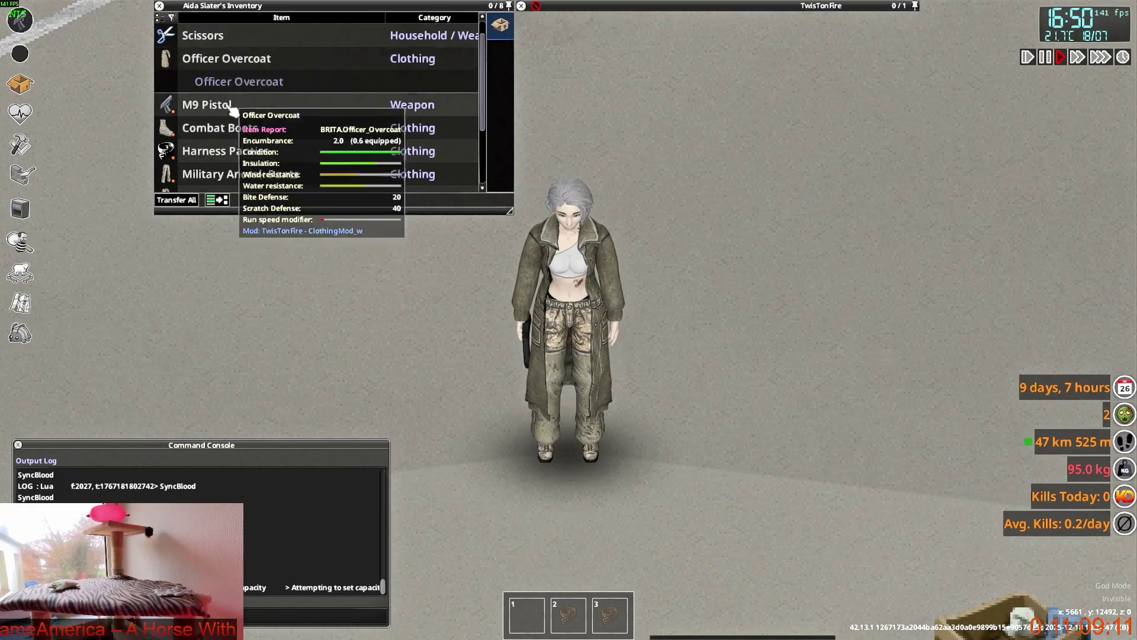
{"action": "scroll", "coordinate": [219, 147], "scroll_direction": "down", "scroll_amount": 3}
{"action": "right_click", "coordinate": [216, 127]}
{"action": "left_click", "coordinate": [267, 160]}
Step: Put on the spare Officer Overcoat from the inventory
{"action": "key", "text": "s"}
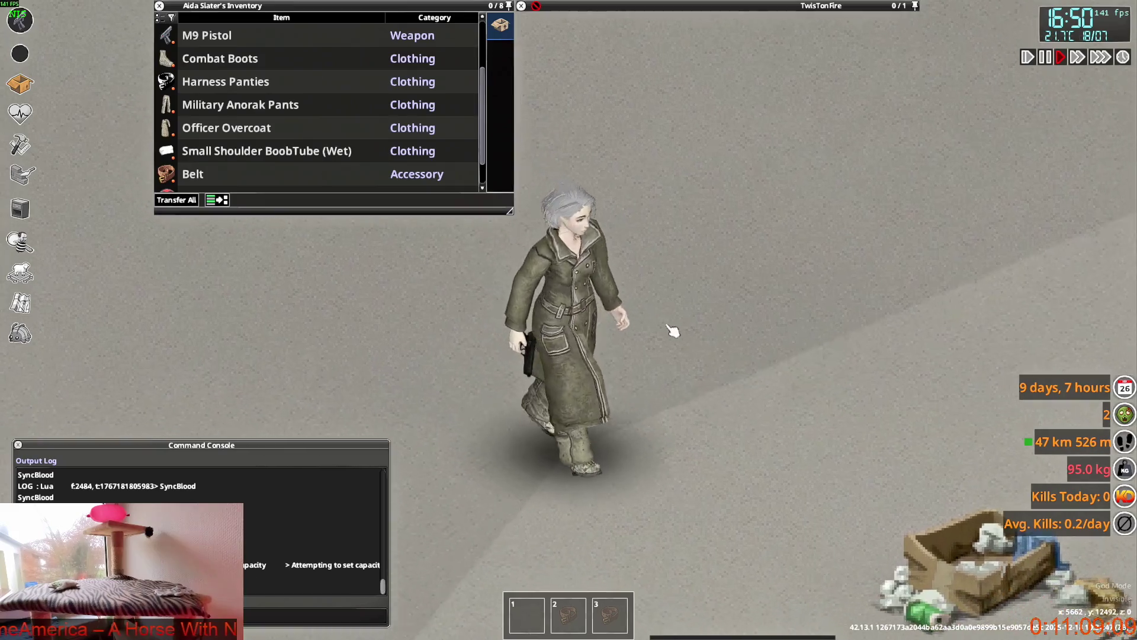
{"action": "mouse_move", "coordinate": [196, 136]}
{"action": "scroll", "coordinate": [202, 118], "scroll_direction": "up", "scroll_amount": 3}
{"action": "left_click_drag", "start_coordinate": [201, 59], "coordinate": [201, 92]}
{"action": "right_click", "coordinate": [202, 92]}
{"action": "left_click", "coordinate": [231, 119]}
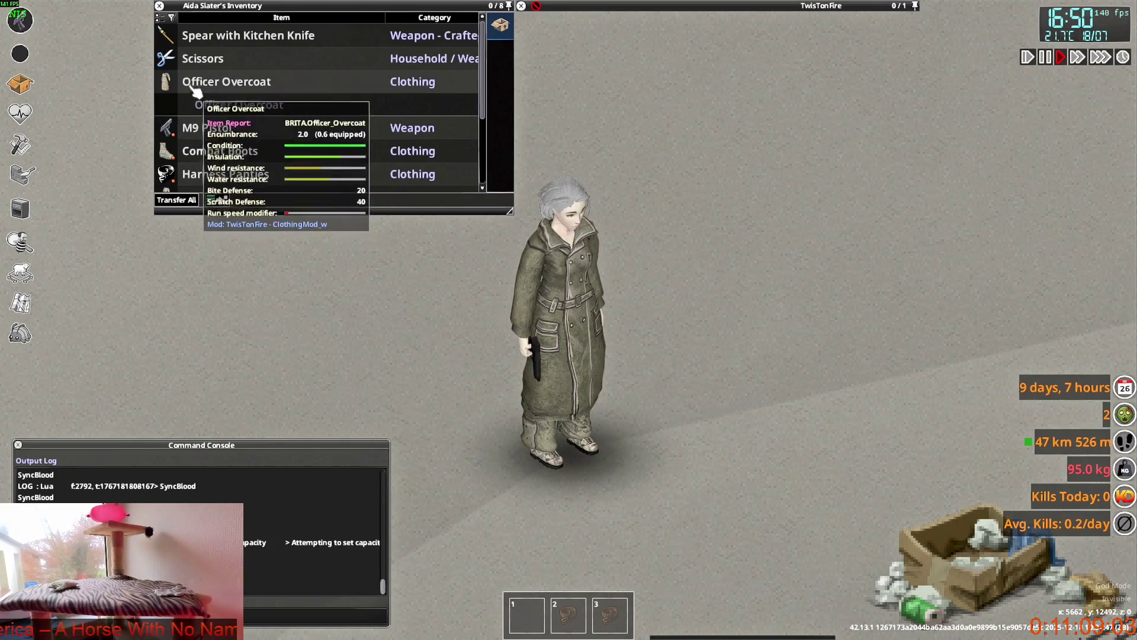
Step: Drop an overcoat on the ground, then wear the red and another variant from the floor
{"action": "mouse_move", "coordinate": [231, 86]}
{"action": "left_mouse_down"}
{"action": "mouse_move", "coordinate": [469, 322]}
{"action": "mouse_move", "coordinate": [617, 372]}
{"action": "left_mouse_up"}
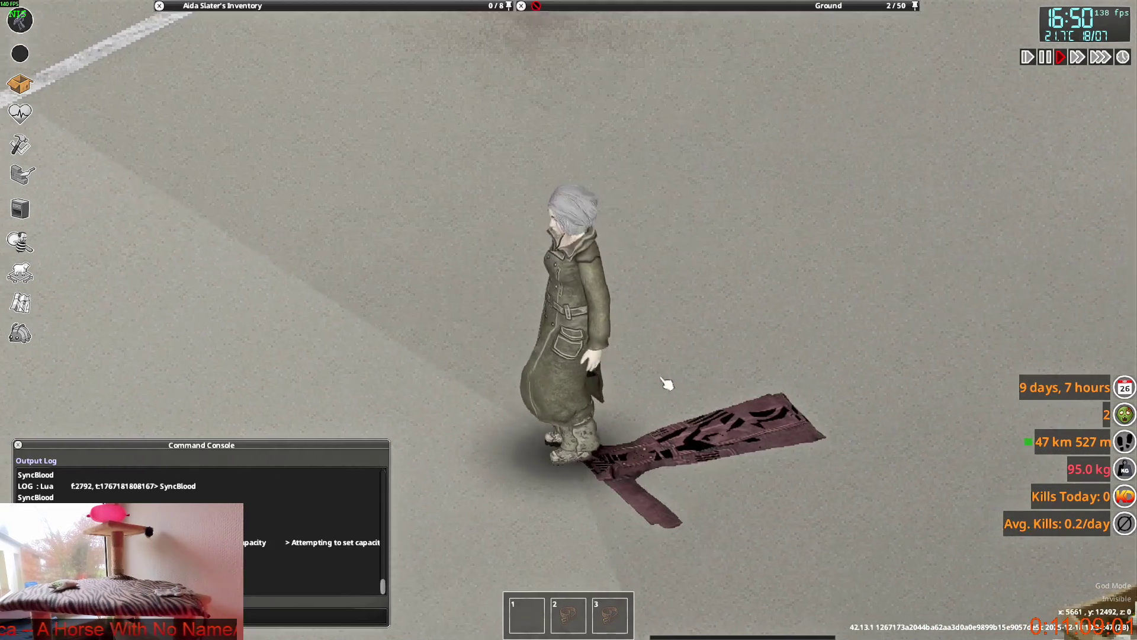
{"action": "key", "text": "s+d"}
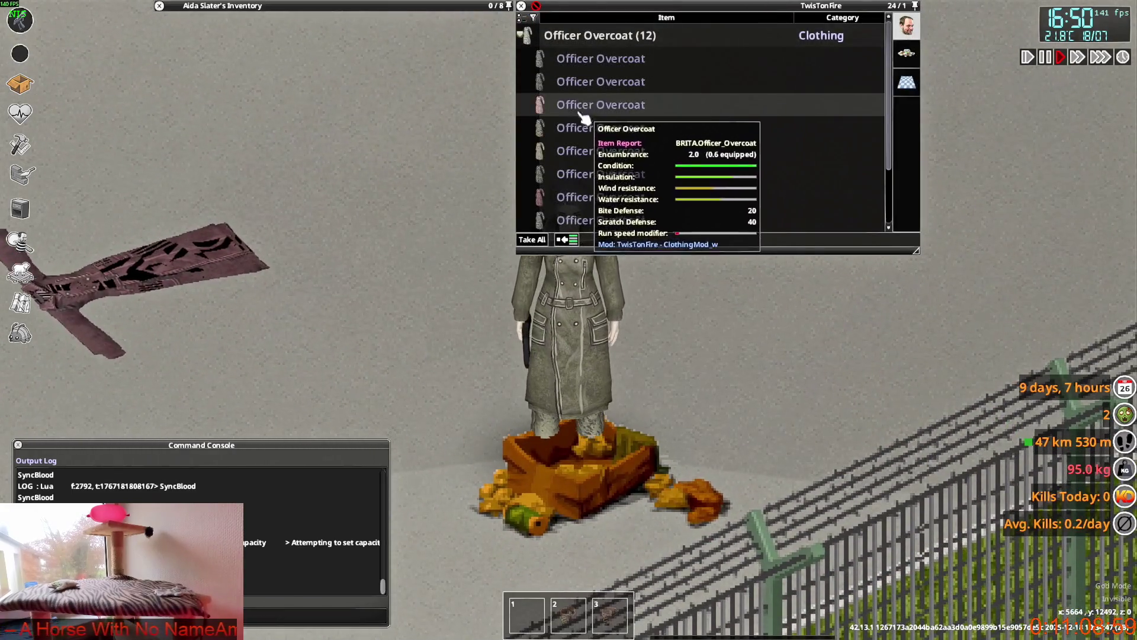
{"action": "right_click", "coordinate": [581, 106]}
{"action": "left_click", "coordinate": [628, 144]}
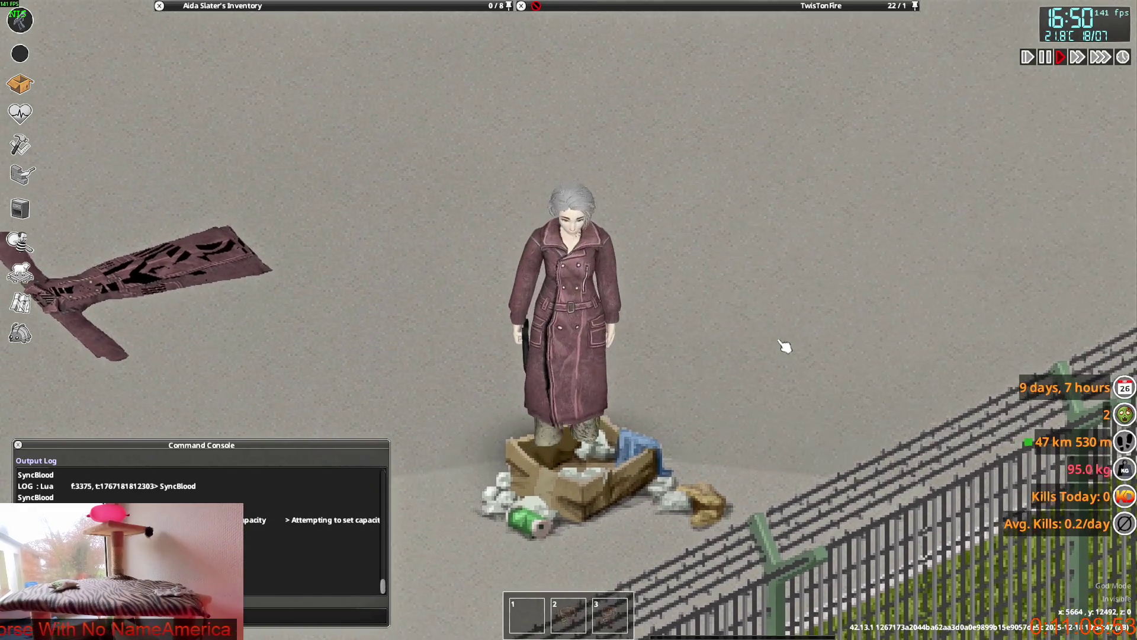
{"action": "mouse_move", "coordinate": [711, 6]}
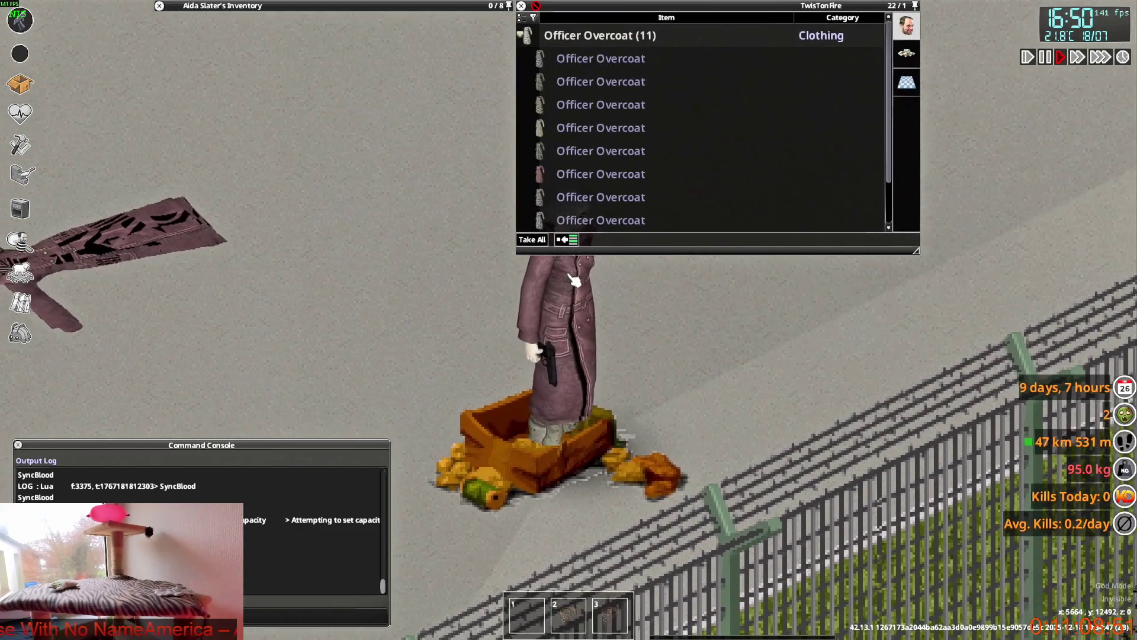
{"action": "right_click", "coordinate": [573, 131]}
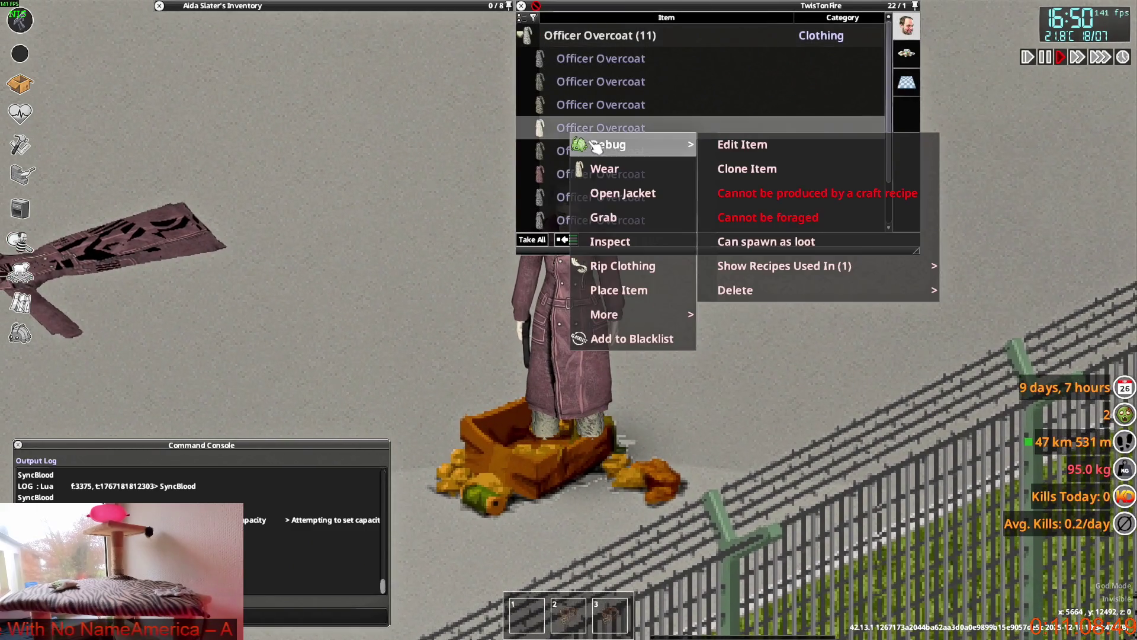
{"action": "left_click", "coordinate": [616, 172]}
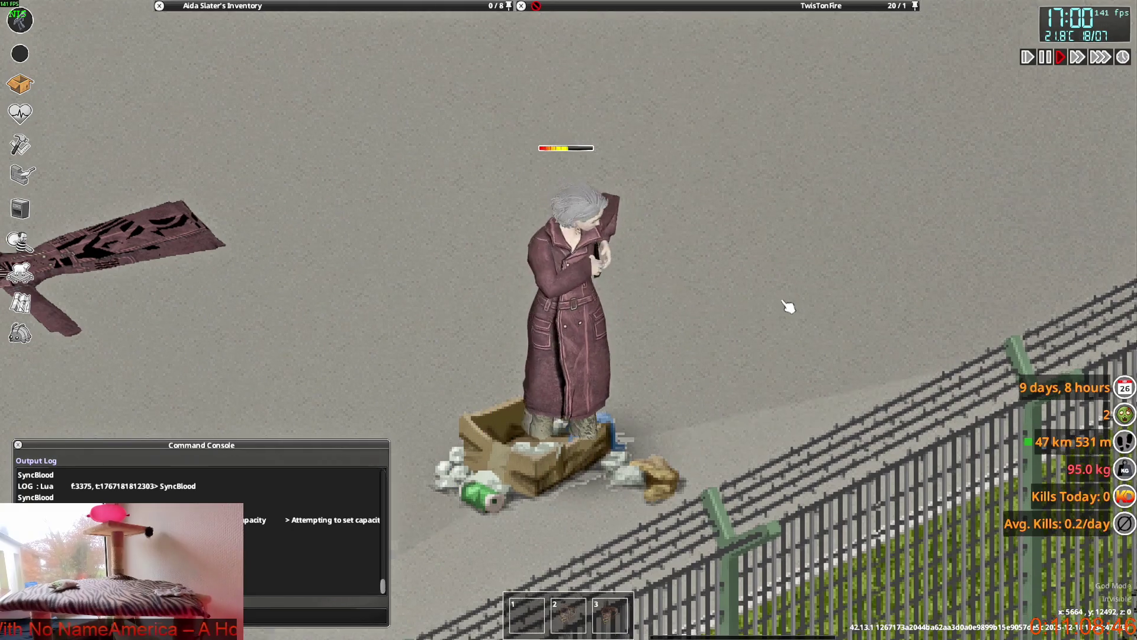
Step: Walk the character toward the fence, then up-left past the box
{"action": "key", "text": "s+d"}
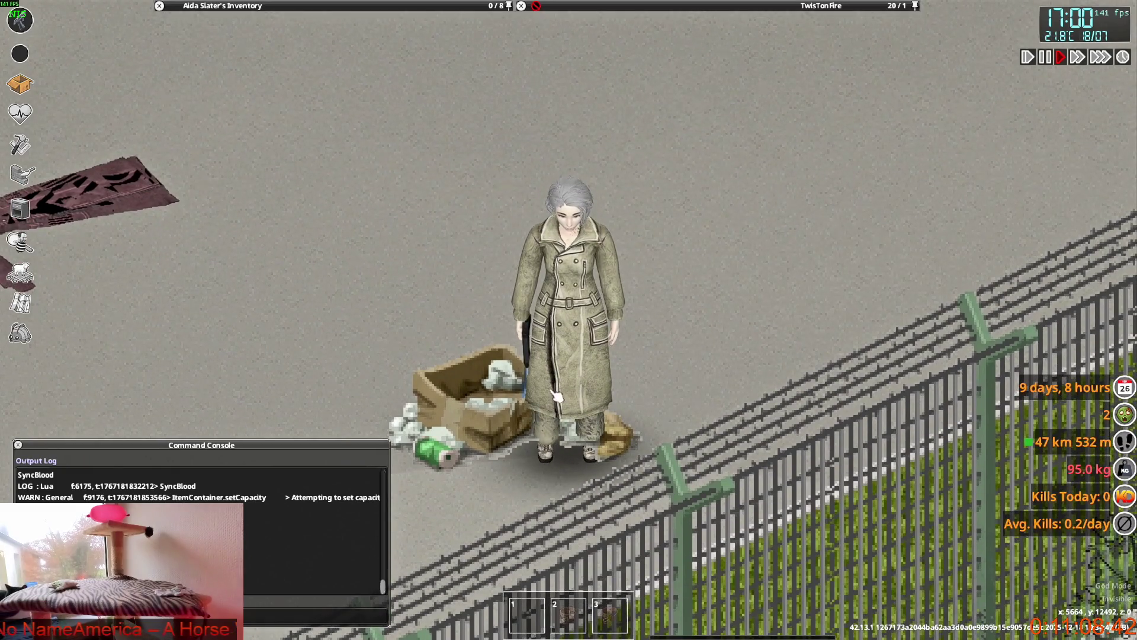
{"action": "mouse_move", "coordinate": [562, 385]}
{"action": "right_mouse_down"}
{"action": "mouse_move", "coordinate": [713, 325]}
{"action": "mouse_move", "coordinate": [762, 261]}
{"action": "mouse_move", "coordinate": [779, 189]}
{"action": "mouse_move", "coordinate": [615, 304]}
{"action": "right_mouse_up"}
{"action": "key", "text": "w+a"}
Step: Switch the worn Officer Overcoat to open, then close it up again
{"action": "mouse_move", "coordinate": [331, 5]}
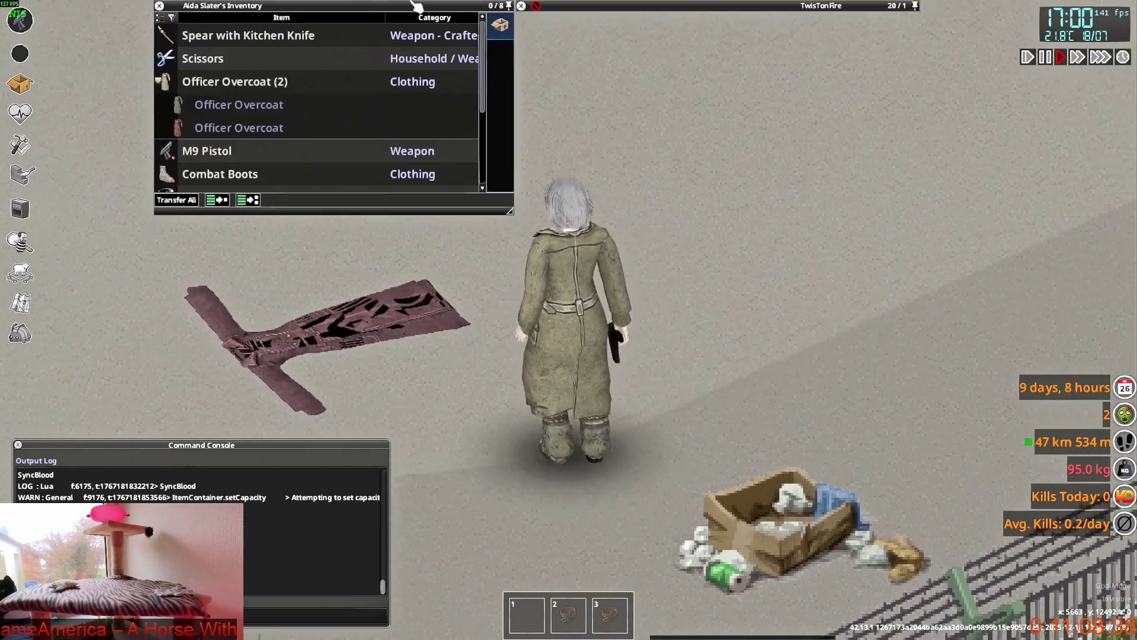
{"action": "scroll", "coordinate": [242, 157], "scroll_direction": "down", "scroll_amount": 1}
{"action": "scroll", "coordinate": [242, 156], "scroll_direction": "down", "scroll_amount": 3}
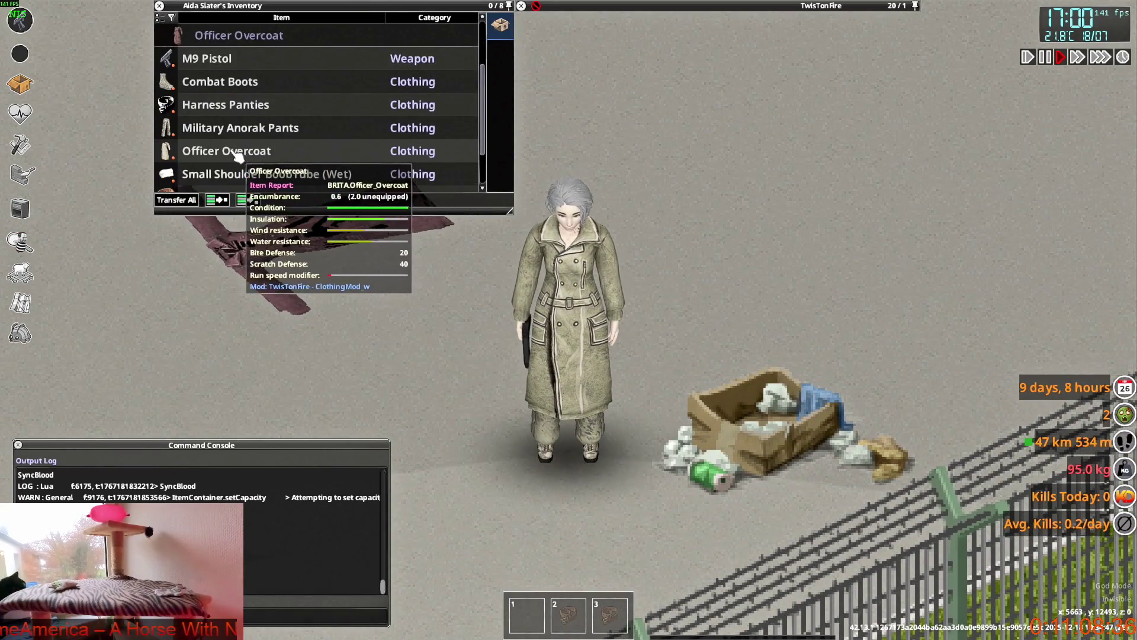
{"action": "right_click", "coordinate": [236, 152]}
{"action": "left_click", "coordinate": [274, 186]}
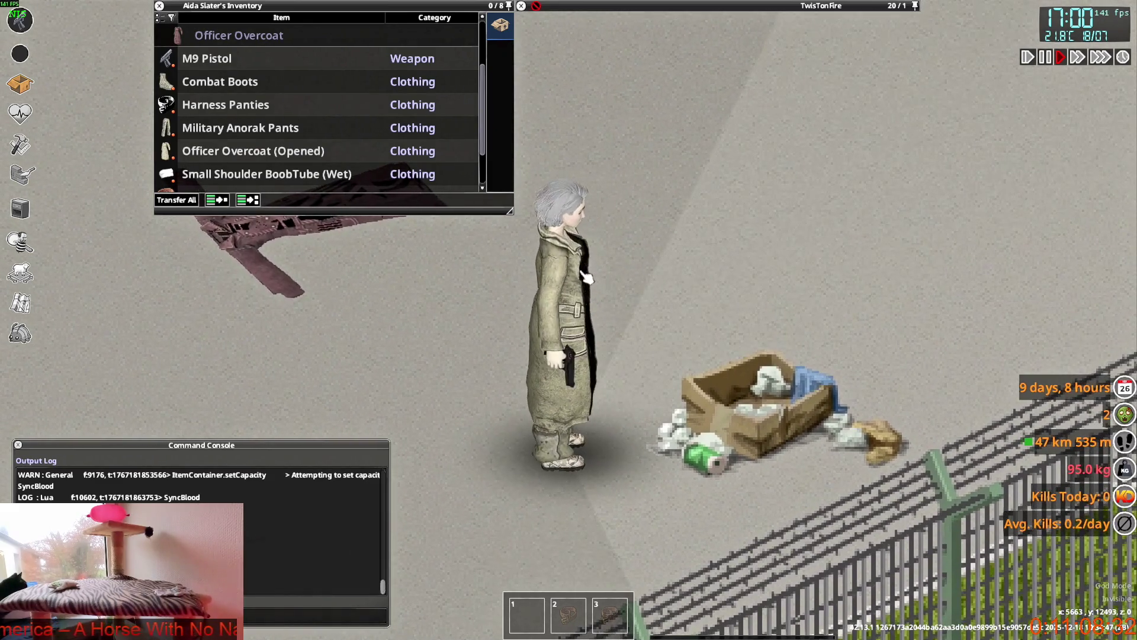
{"action": "right_click", "coordinate": [214, 116]}
{"action": "left_click", "coordinate": [218, 126]}
Step: Put on the first spare overcoat, wear it open, and walk toward the dropped coat
{"action": "right_click", "coordinate": [224, 109]}
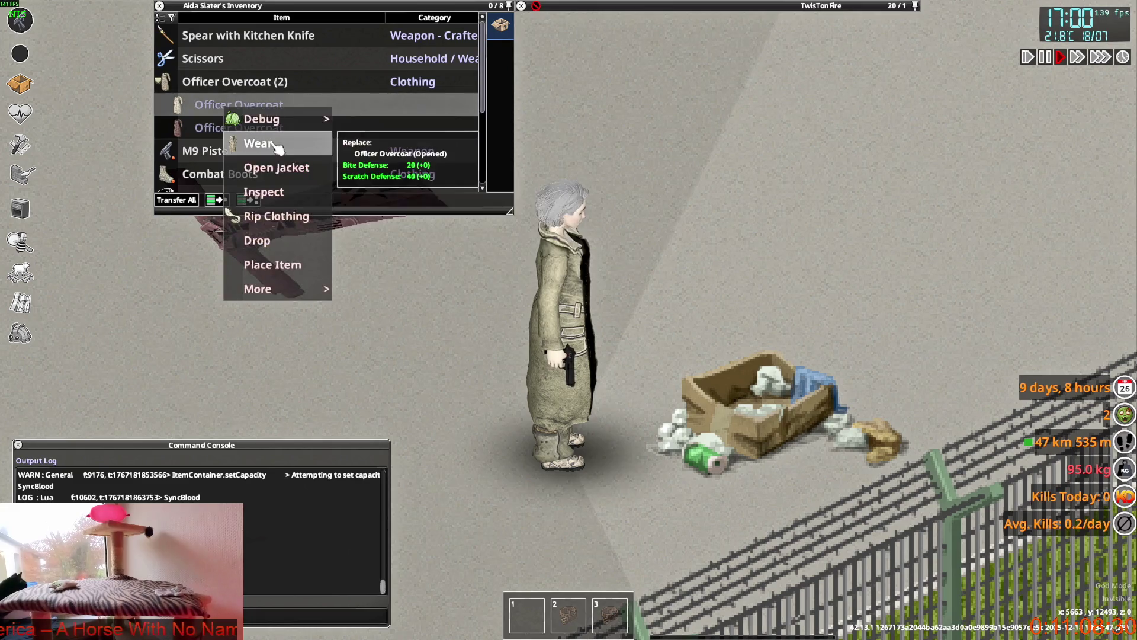
{"action": "left_click", "coordinate": [260, 143]}
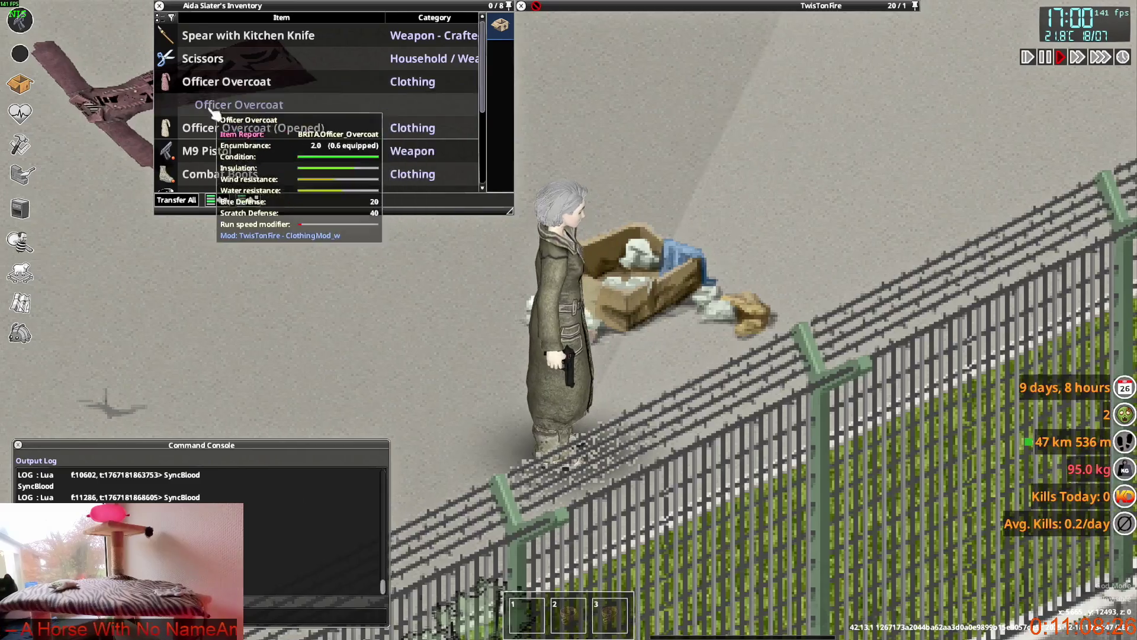
{"action": "scroll", "coordinate": [223, 148], "scroll_direction": "down", "scroll_amount": 3}
{"action": "scroll", "coordinate": [212, 118], "scroll_direction": "down", "scroll_amount": 3}
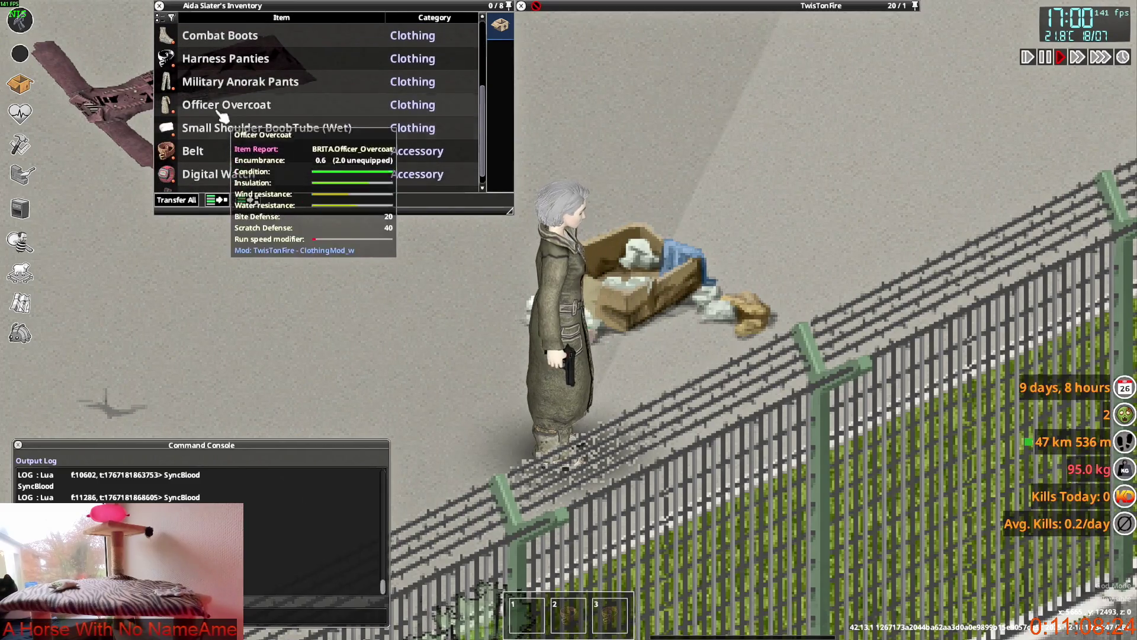
{"action": "right_click", "coordinate": [216, 107]}
{"action": "left_click", "coordinate": [261, 145]}
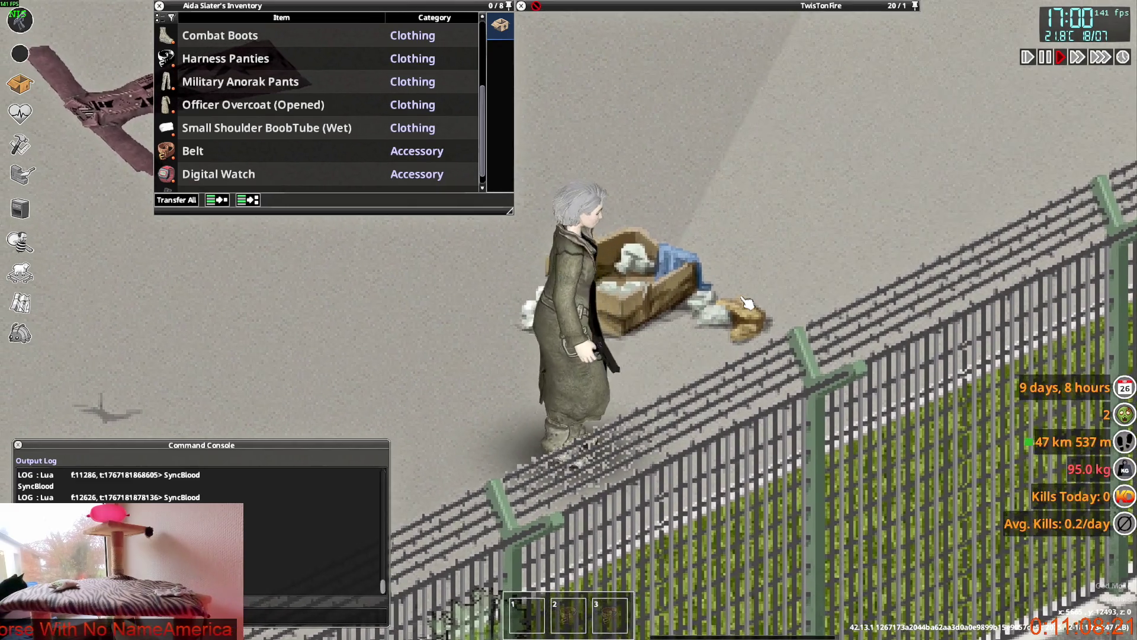
{"action": "key", "text": "a"}
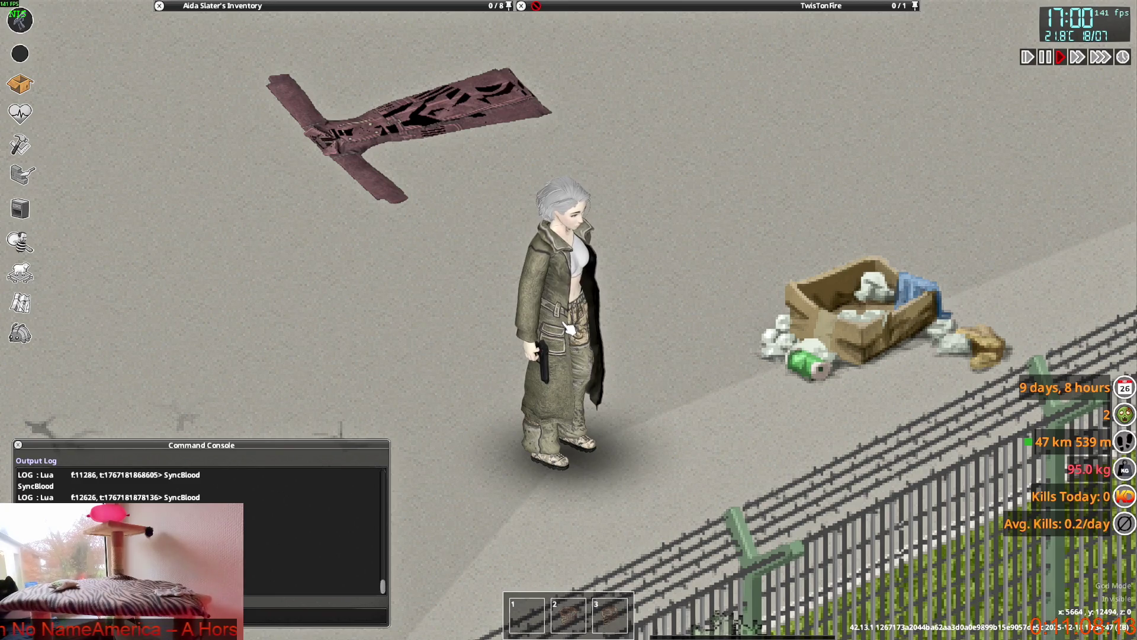
{"action": "key", "text": "w"}
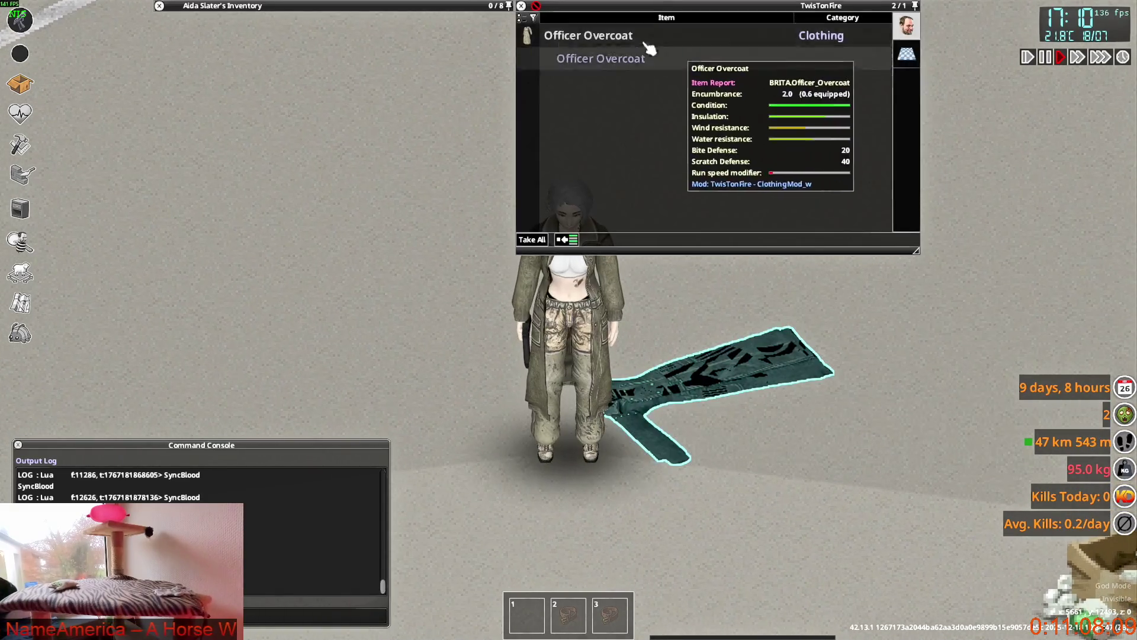
Step: Inspect the floor Officer Overcoat's actions and item report (20 bite, 40 scratch), then switch windows
{"action": "right_click", "coordinate": [631, 40]}
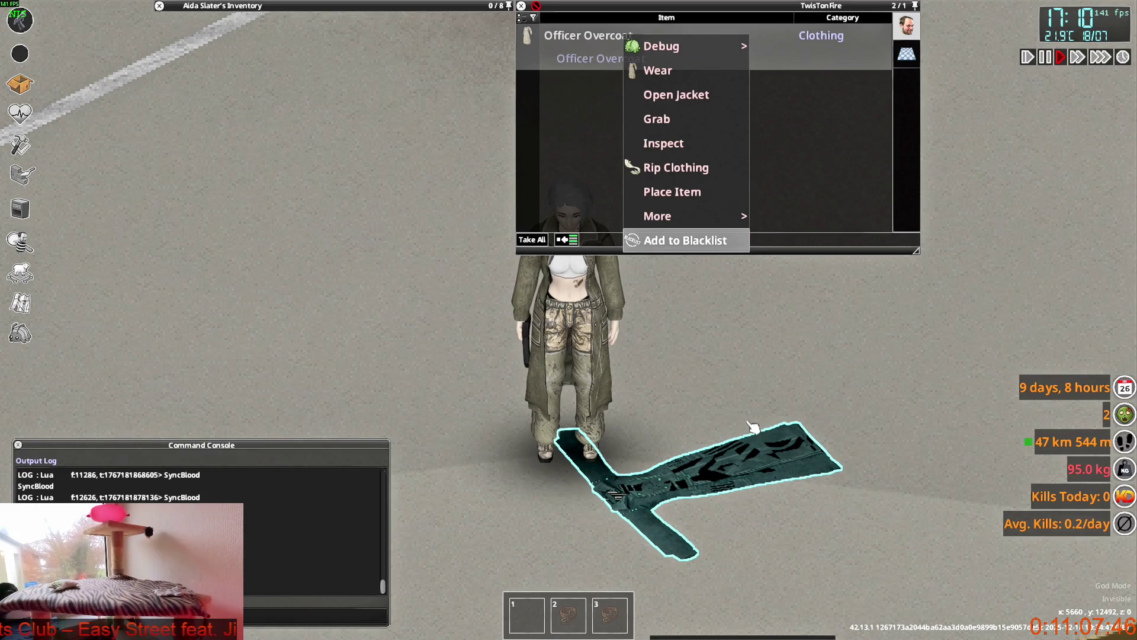
{"action": "left_click", "coordinate": [734, 393]}
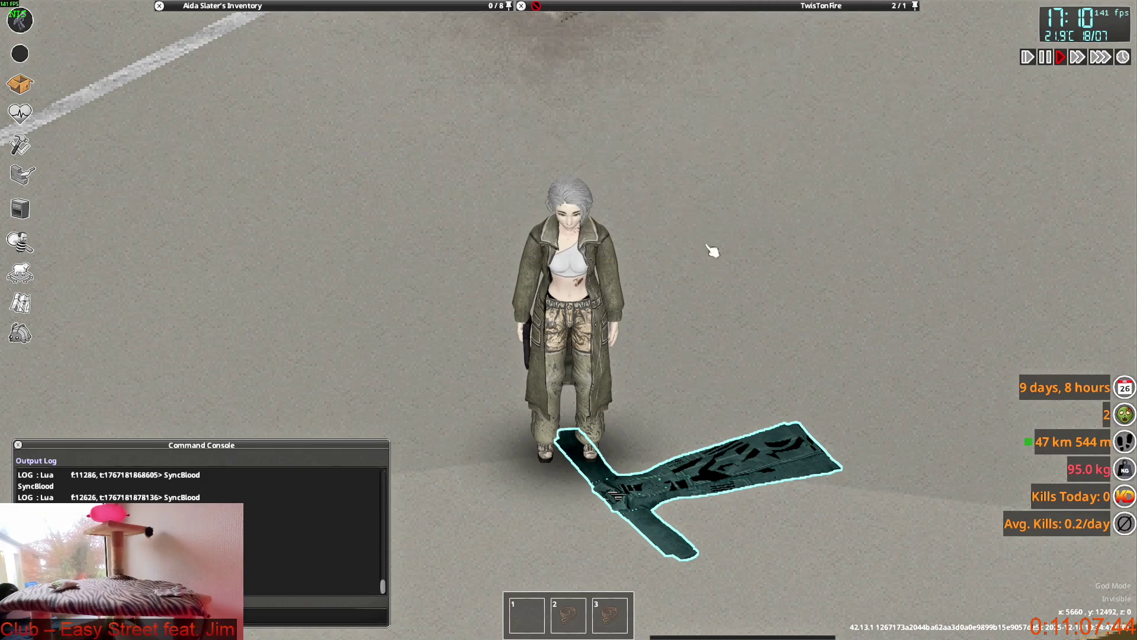
{"action": "mouse_move", "coordinate": [631, 42]}
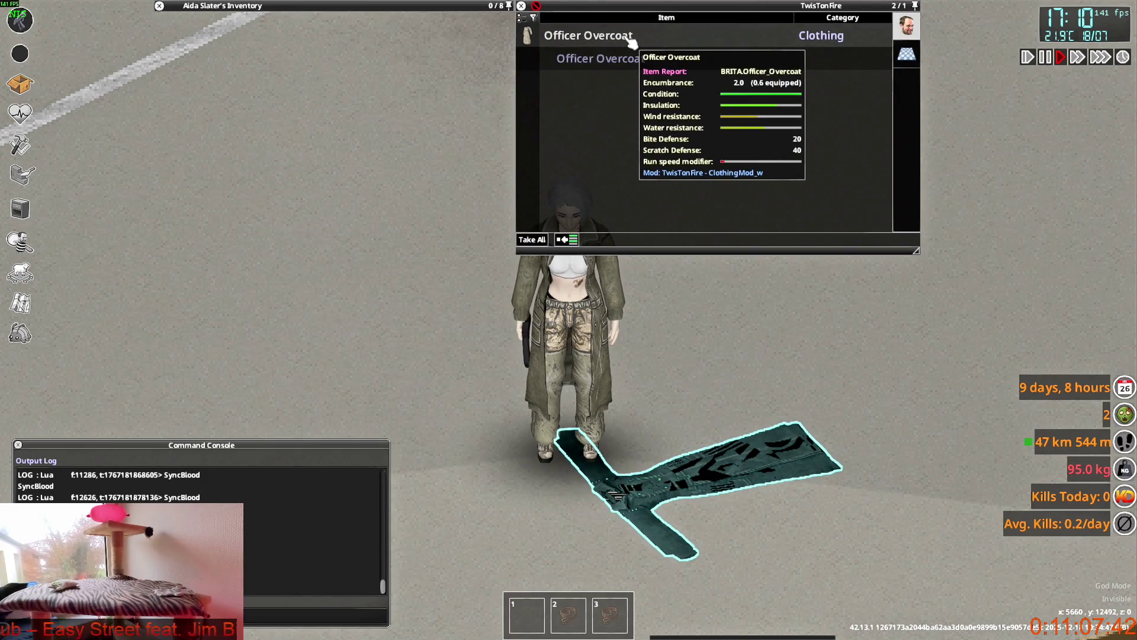
{"action": "key", "text": "alt+Tab"}
Step: Close the ALLSHOESpose Blender file without saving
{"action": "key", "text": "Tab"}
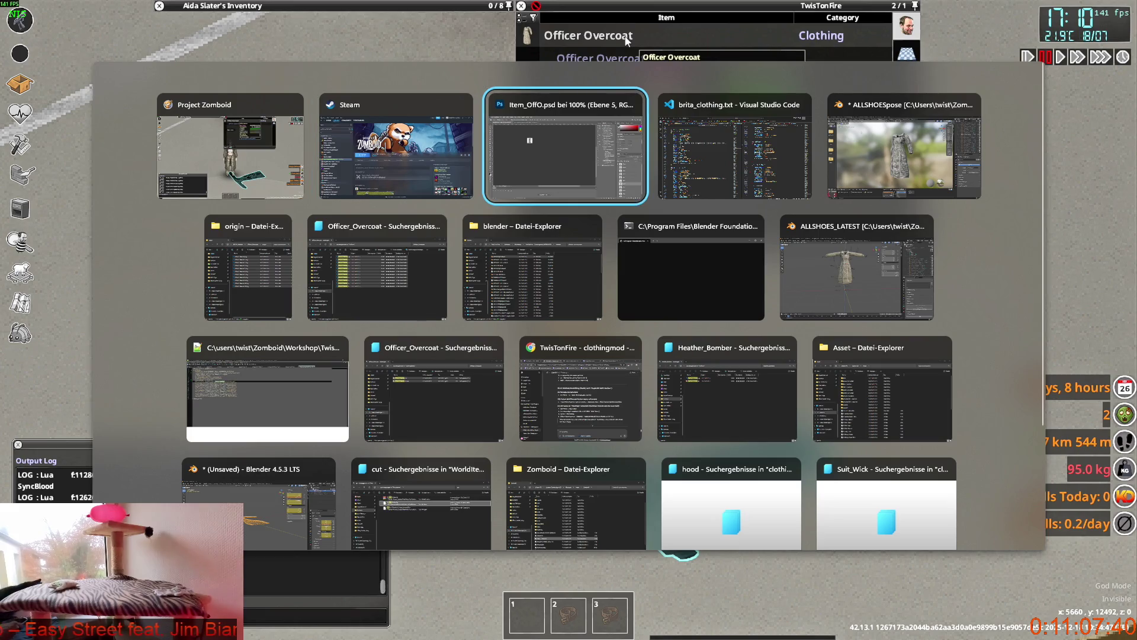
{"action": "key", "text": "Tab"}
{"action": "key", "text": "Tab"}
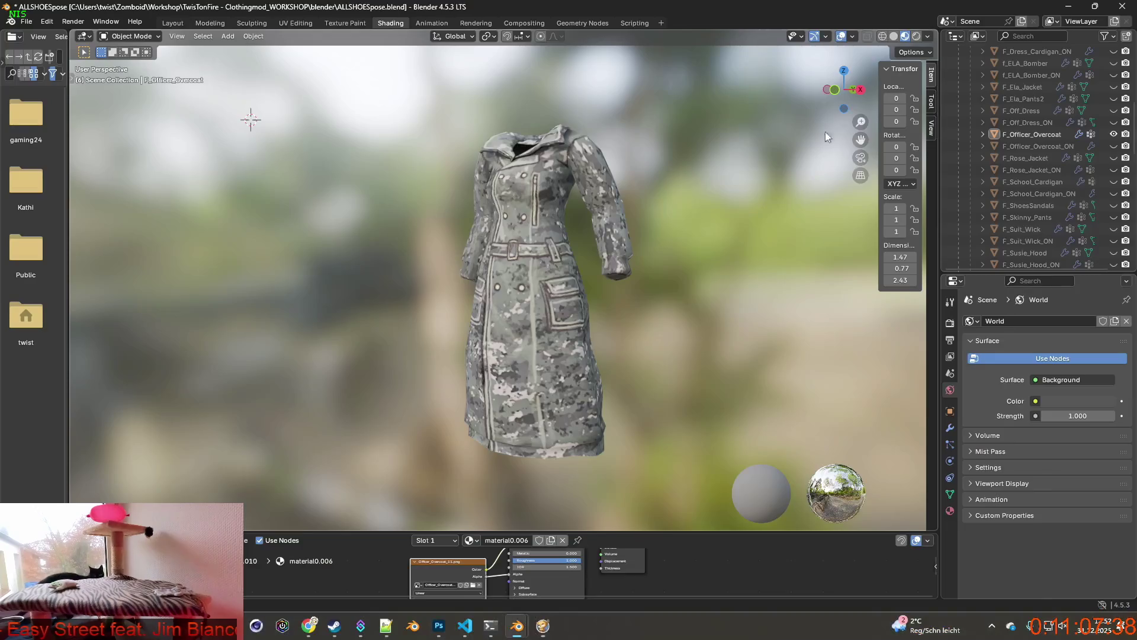
{"action": "left_click", "coordinate": [1121, 8]}
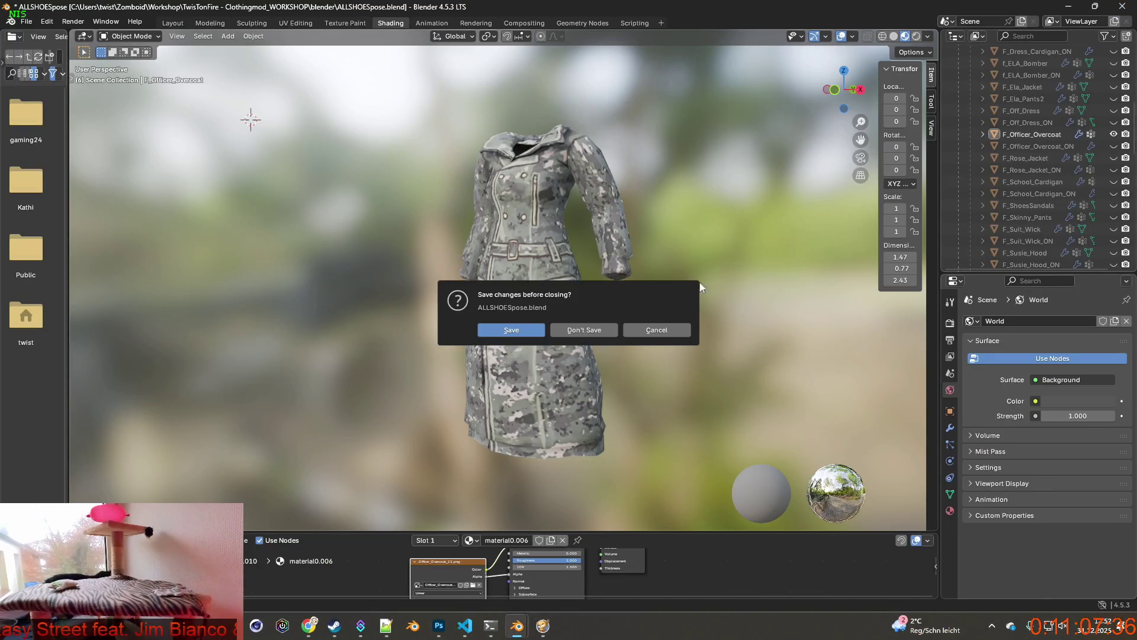
{"action": "left_click", "coordinate": [599, 333]}
Step: Bring the unsaved Blender scene with W_Cut_Dress to the front
{"action": "key", "text": "alt+Tab"}
{"action": "key", "text": "Tab"}
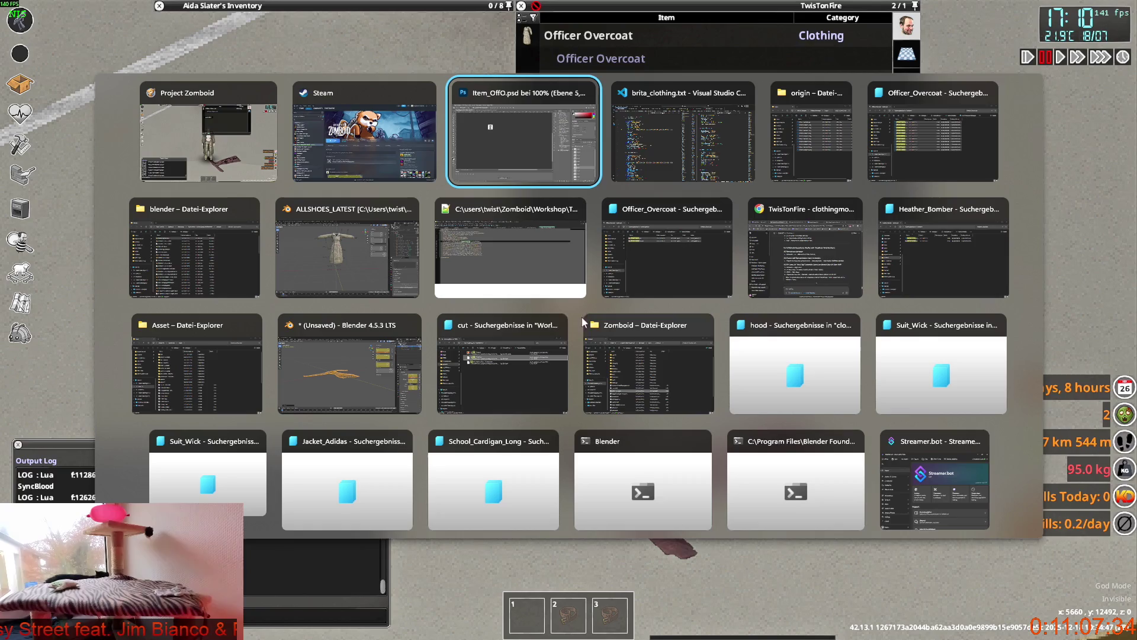
{"action": "left_click", "coordinate": [343, 325]}
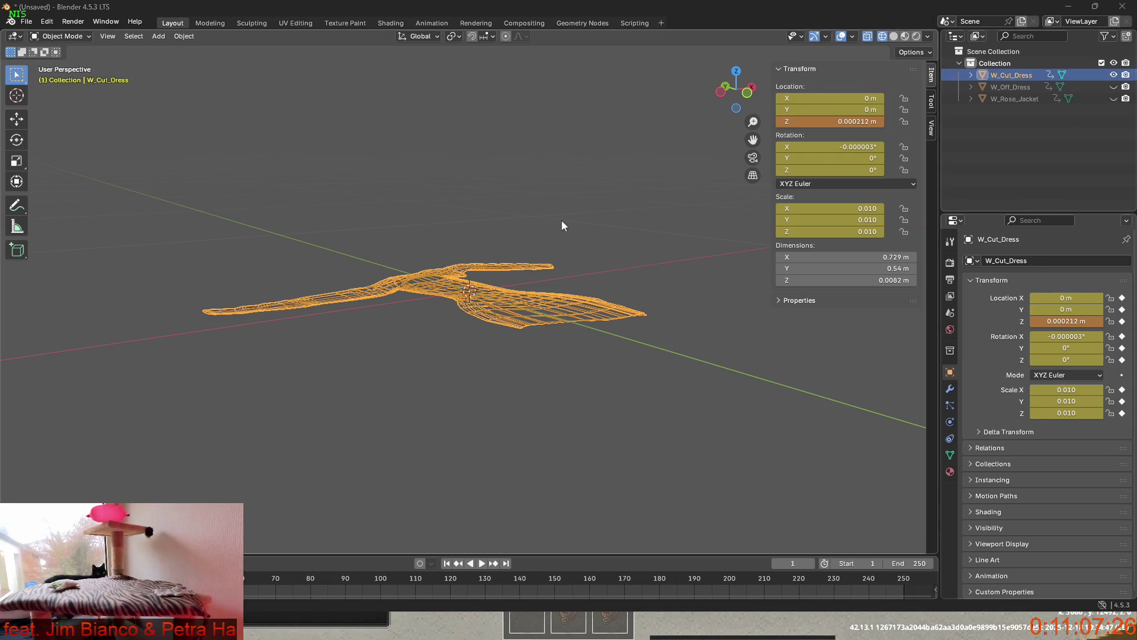
{"action": "key", "text": "alt+Tab"}
Step: Copy W_Officer_Overcoat from the WorldStaticModel line and search for it in brita_worlditems.txt
{"action": "key", "text": "Tab"}
{"action": "key", "text": "Tab"}
{"action": "key", "text": "Tab"}
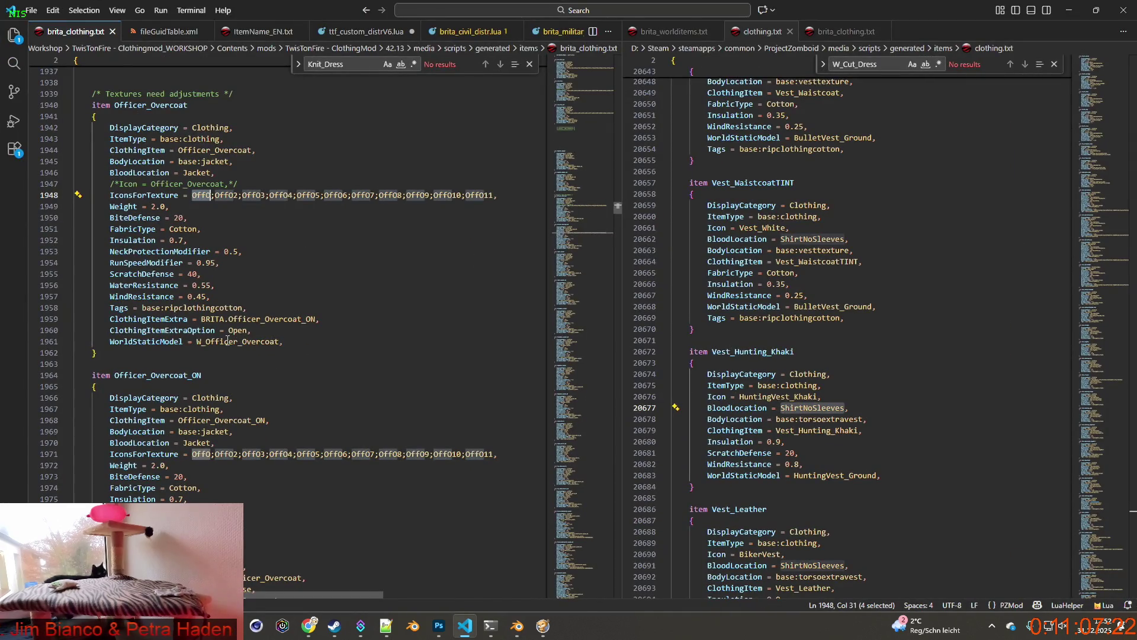
{"action": "left_click", "coordinate": [210, 341]}
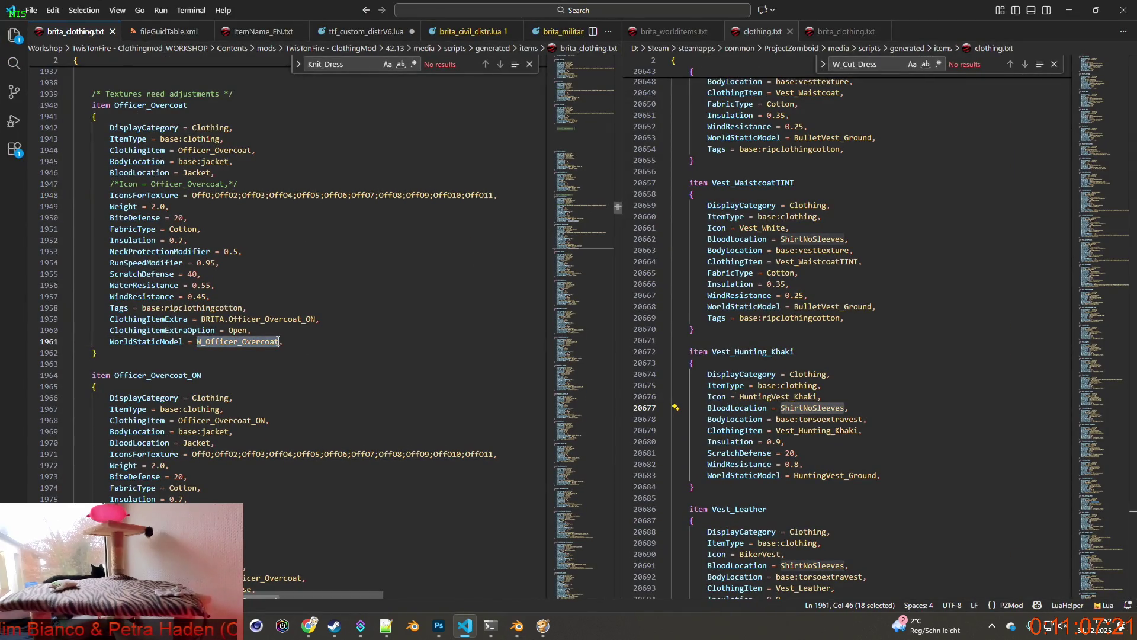
{"action": "key", "text": "ctrl+c"}
{"action": "double_click", "coordinate": [865, 64]}
{"action": "key", "text": "ctrl+v"}
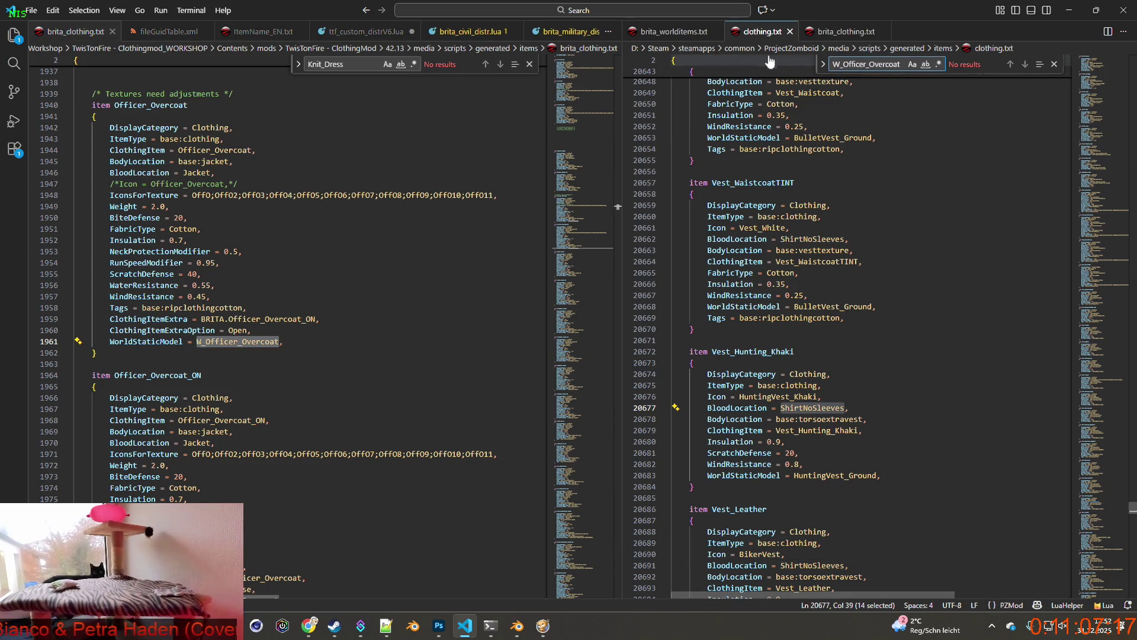
{"action": "left_click", "coordinate": [679, 32]}
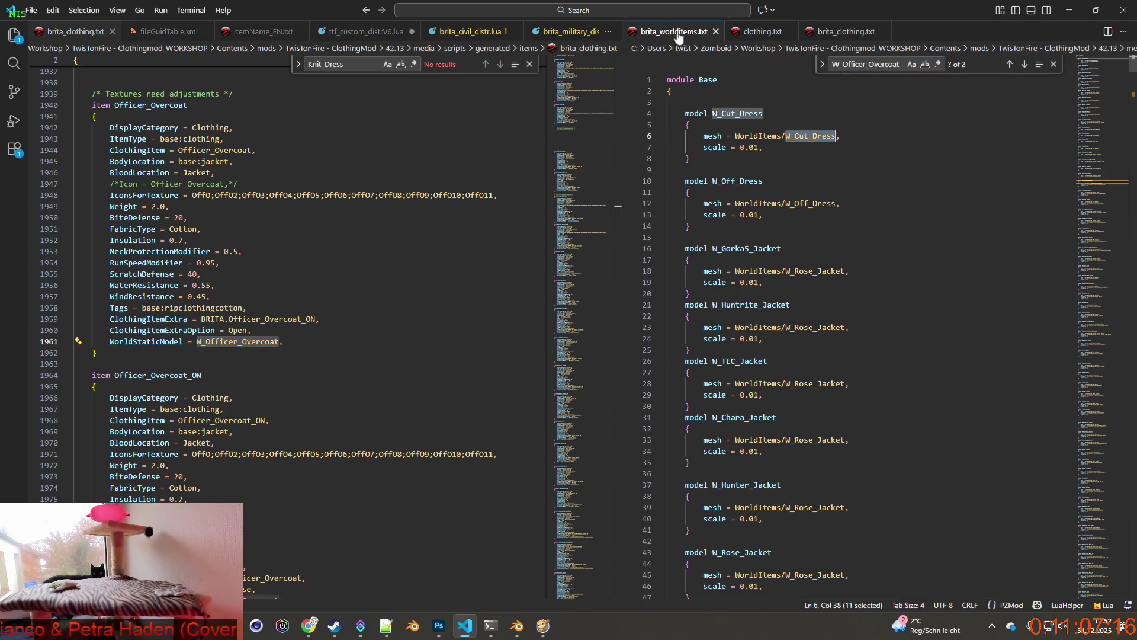
Step: Locate the W_Officer_Overcoat model block and cut it from line 107
{"action": "left_click", "coordinate": [1010, 64]}
{"action": "left_click", "coordinate": [1010, 64]}
{"action": "left_click", "coordinate": [1010, 64]}
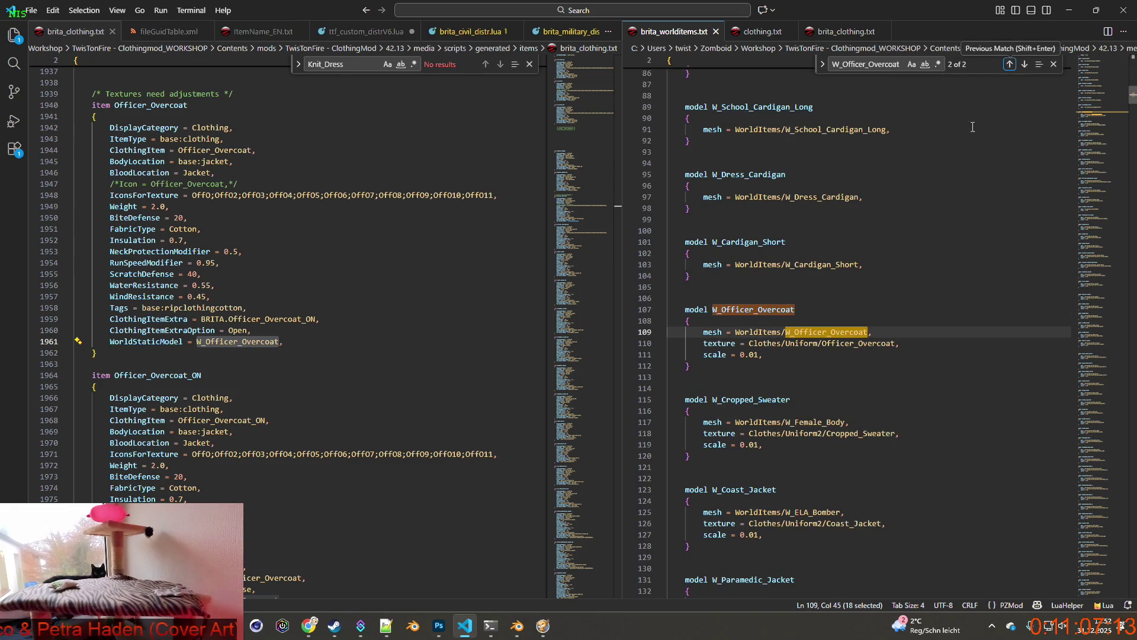
{"action": "left_click_drag", "start_coordinate": [721, 371], "coordinate": [664, 314]}
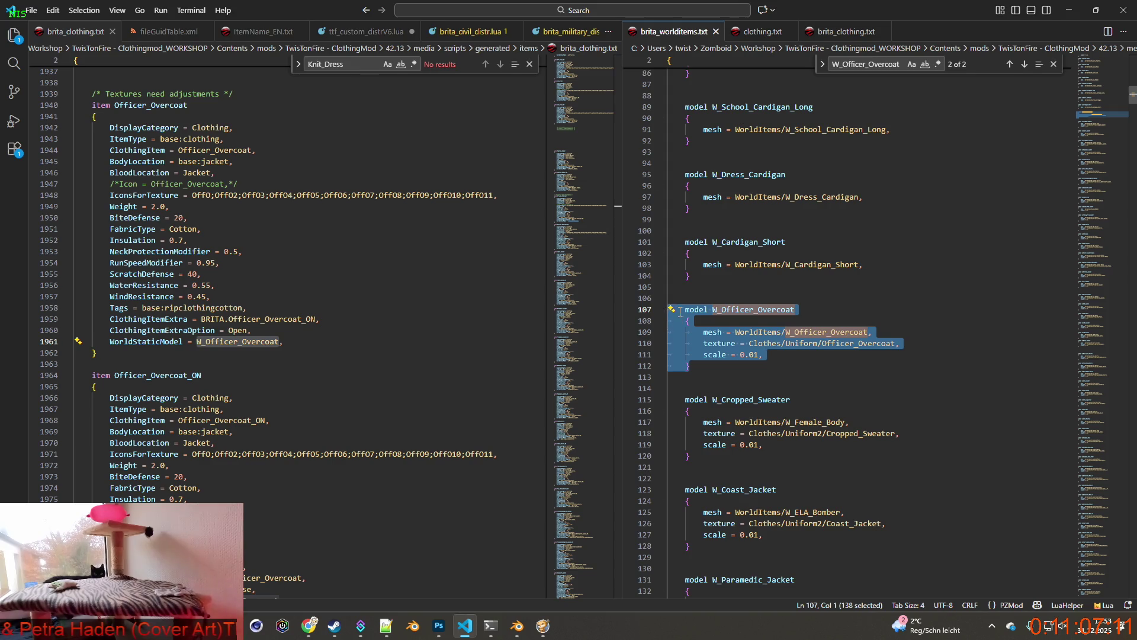
{"action": "key", "text": "BackSpace"}
{"action": "key", "text": "BackSpace"}
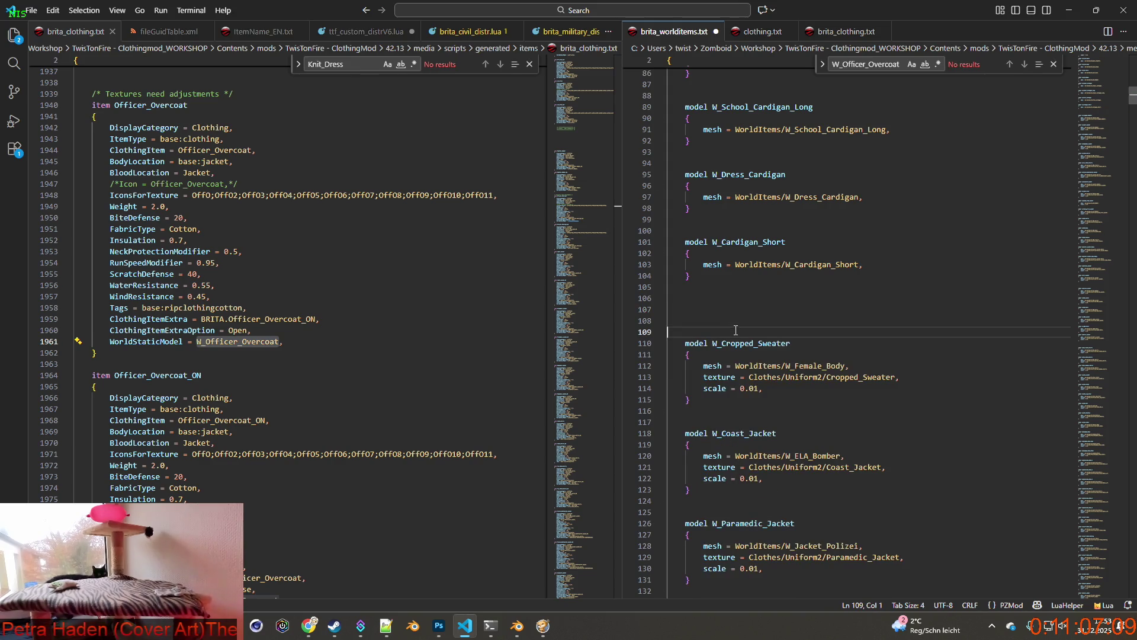
{"action": "key", "text": "Delete"}
{"action": "key", "text": "Delete"}
Step: Paste the W_Officer_Overcoat block at the top of the module, above W_Cut_Dress
{"action": "key", "text": "Up"}
{"action": "scroll", "coordinate": [749, 323], "scroll_direction": "up", "scroll_amount": 20}
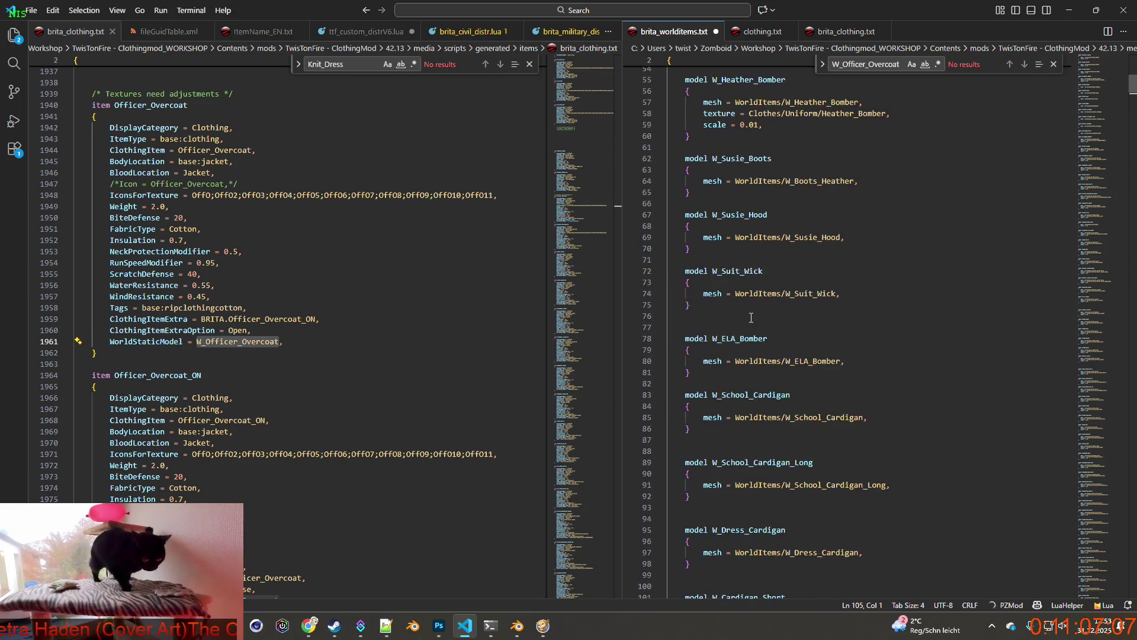
{"action": "left_click", "coordinate": [737, 102]}
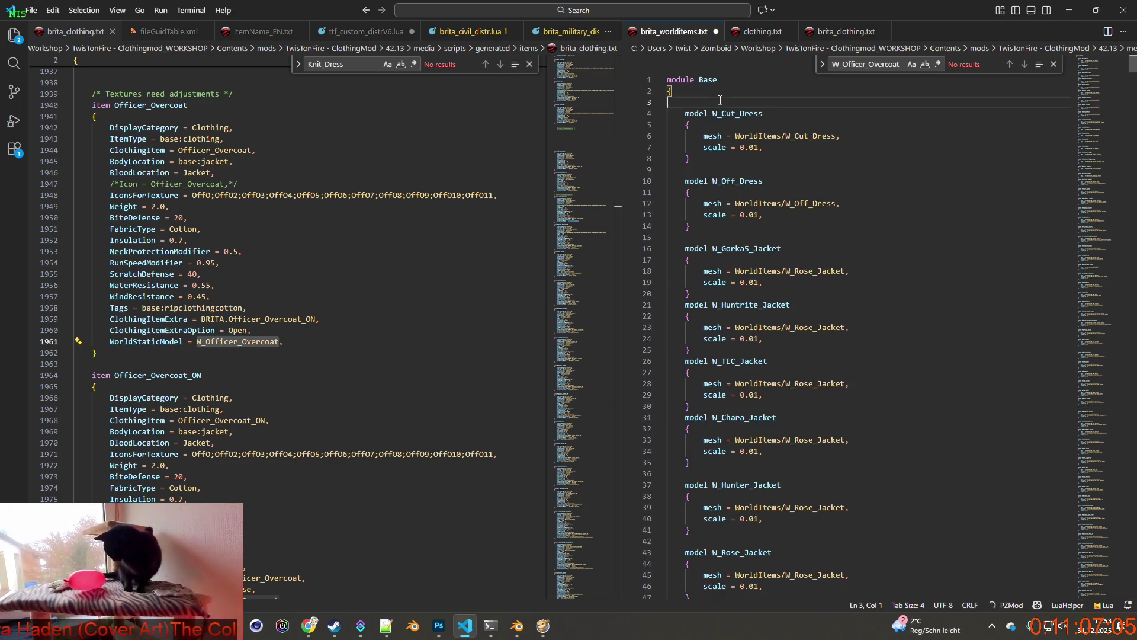
{"action": "key", "text": "Return"}
{"action": "key", "text": "ctrl+v"}
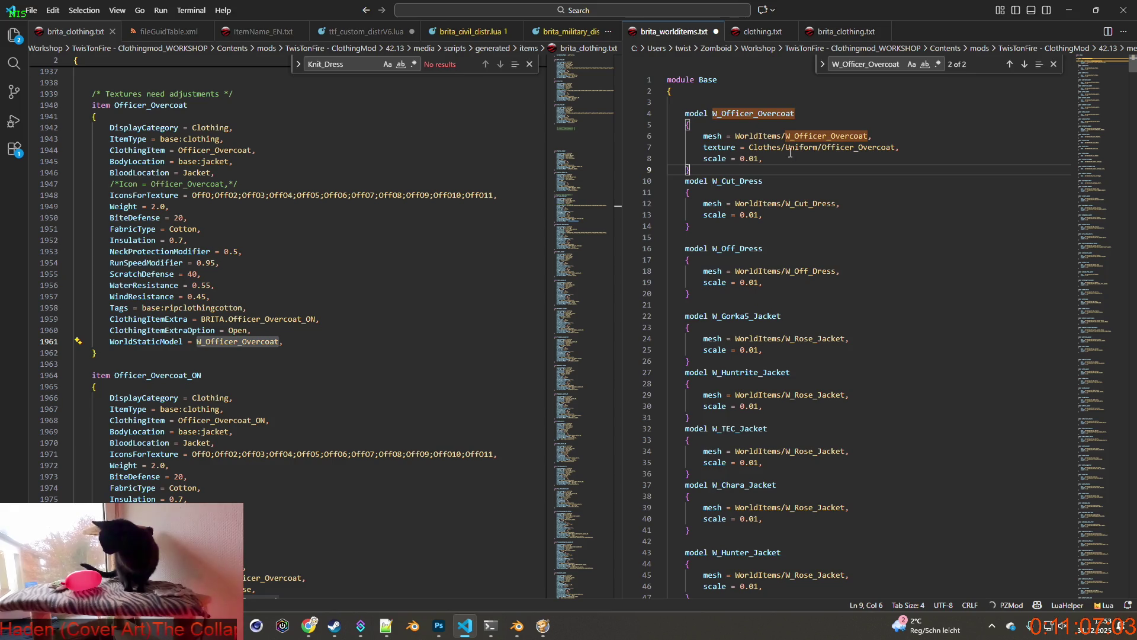
{"action": "key", "text": "Return"}
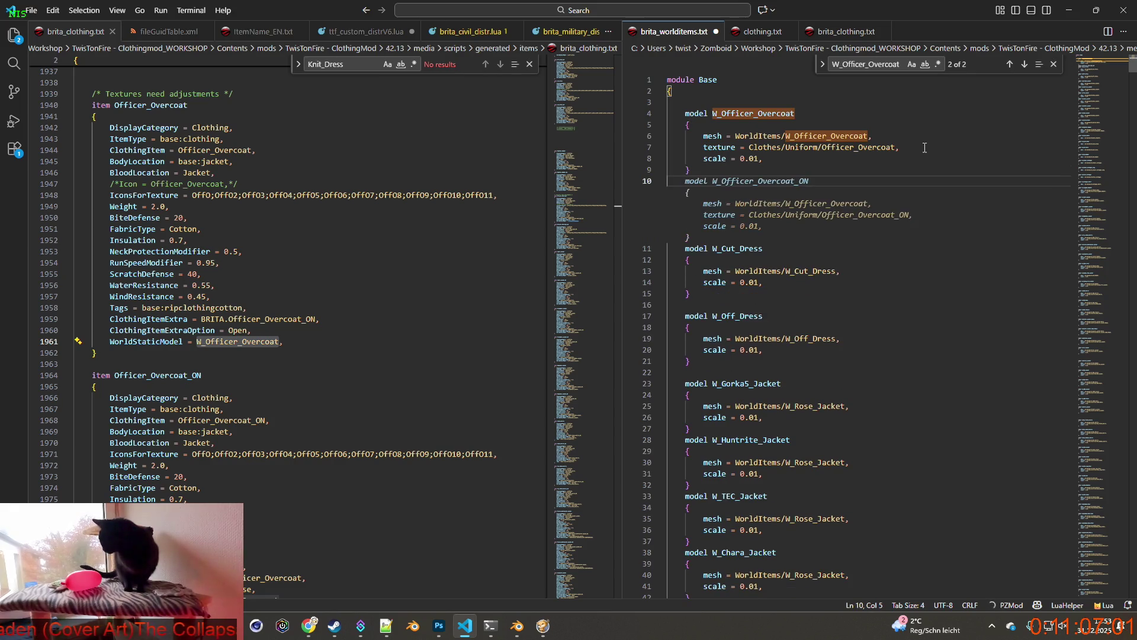
Step: Delete the block's texture line and save brita_worlditems.txt
{"action": "left_click_drag", "start_coordinate": [925, 147], "coordinate": [727, 150]}
{"action": "key", "text": "BackSpace"}
{"action": "key", "text": "BackSpace"}
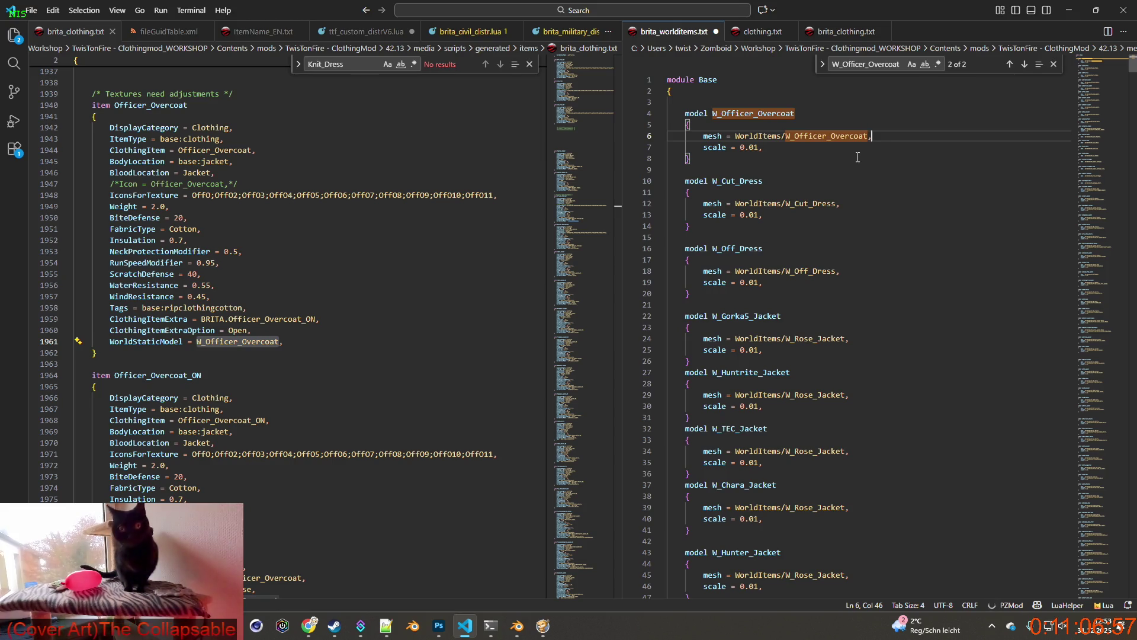
{"action": "left_click", "coordinate": [797, 136]}
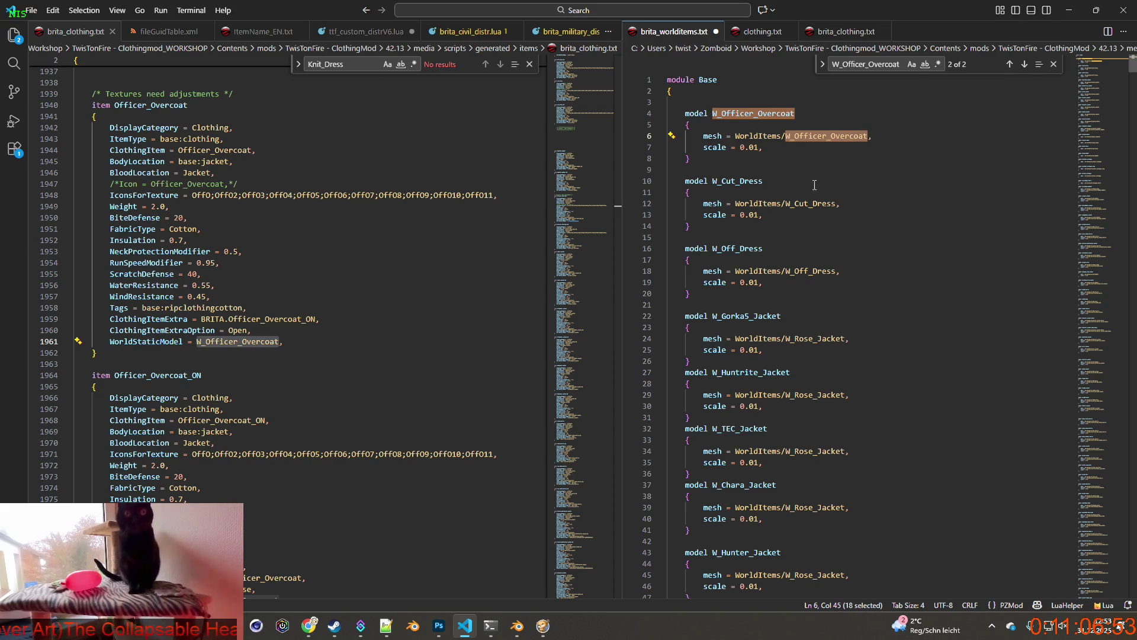
{"action": "left_click", "coordinate": [31, 10]}
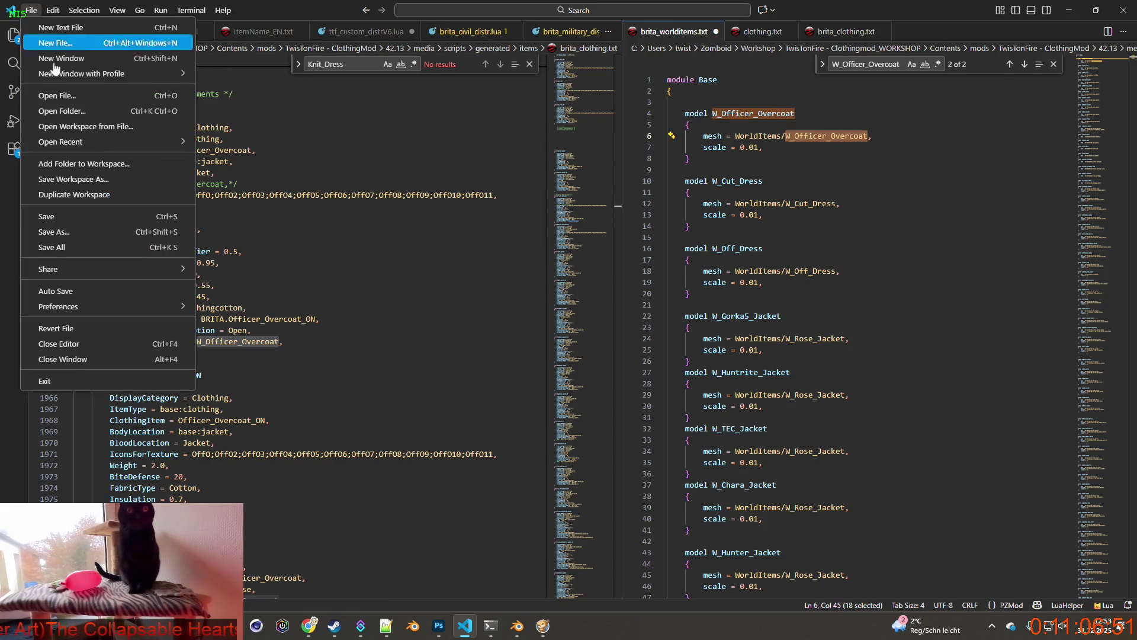
{"action": "left_click", "coordinate": [59, 217]}
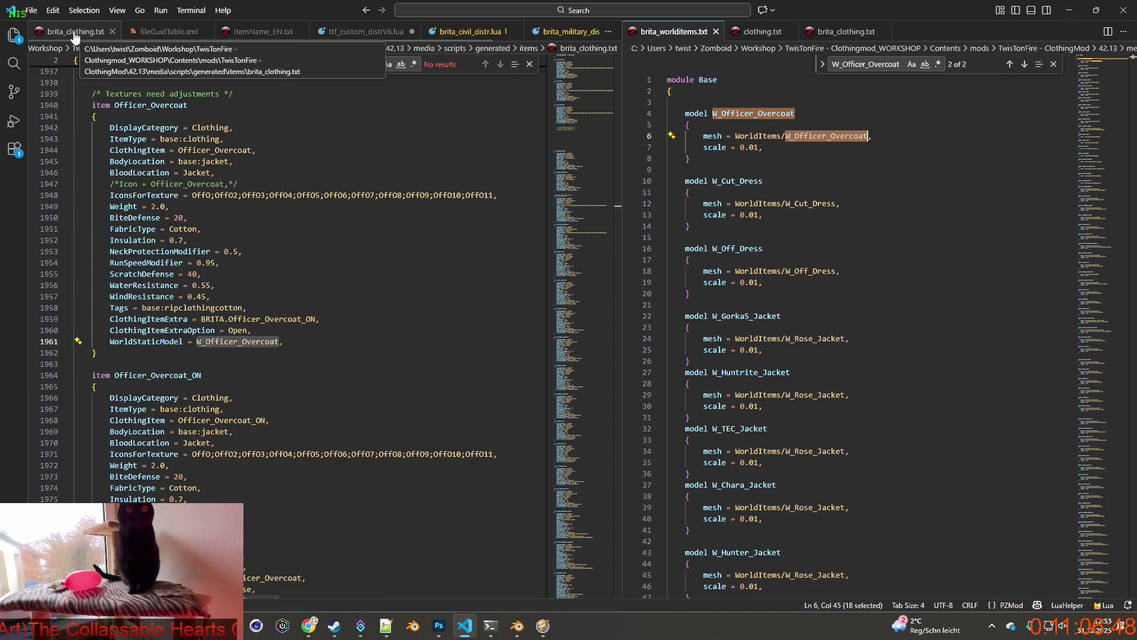
Step: Return to the unsaved Blender scene and start an FBX import
{"action": "mouse_move", "coordinate": [517, 626]}
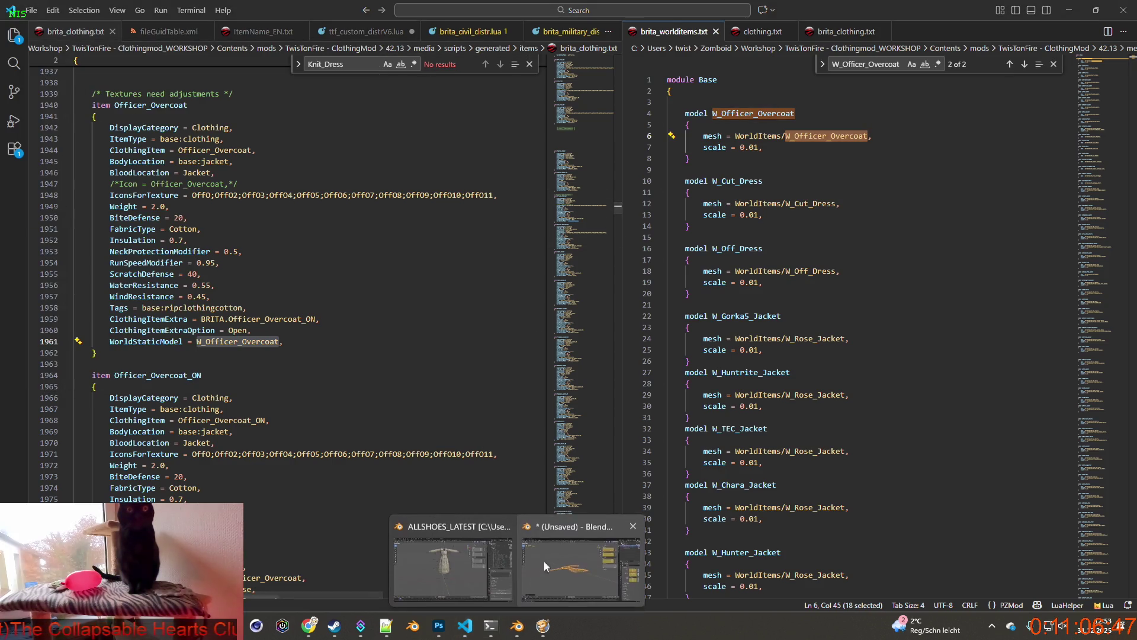
{"action": "left_click", "coordinate": [564, 521]}
{"action": "scroll", "coordinate": [570, 428], "scroll_direction": "down", "scroll_amount": 3}
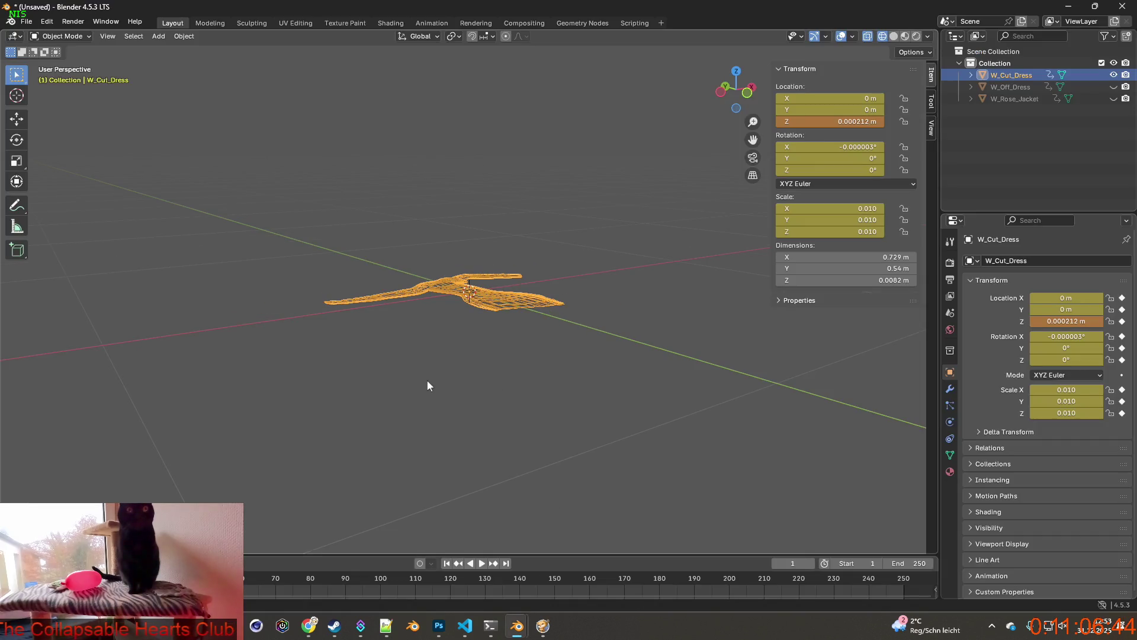
{"action": "left_click", "coordinate": [26, 22]}
{"action": "mouse_move", "coordinate": [59, 189]}
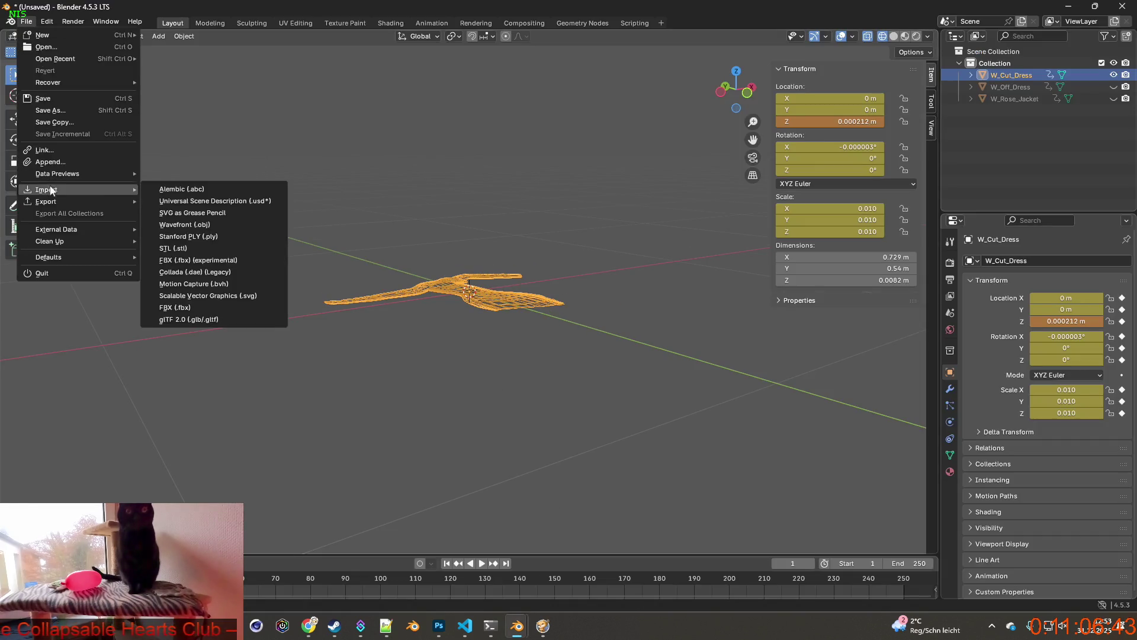
{"action": "left_click", "coordinate": [178, 320]}
Step: Filter WorldItems for W_Officer_Overcoat and import W_Officer_Overcoat.fbx
{"action": "left_click", "coordinate": [708, 122]}
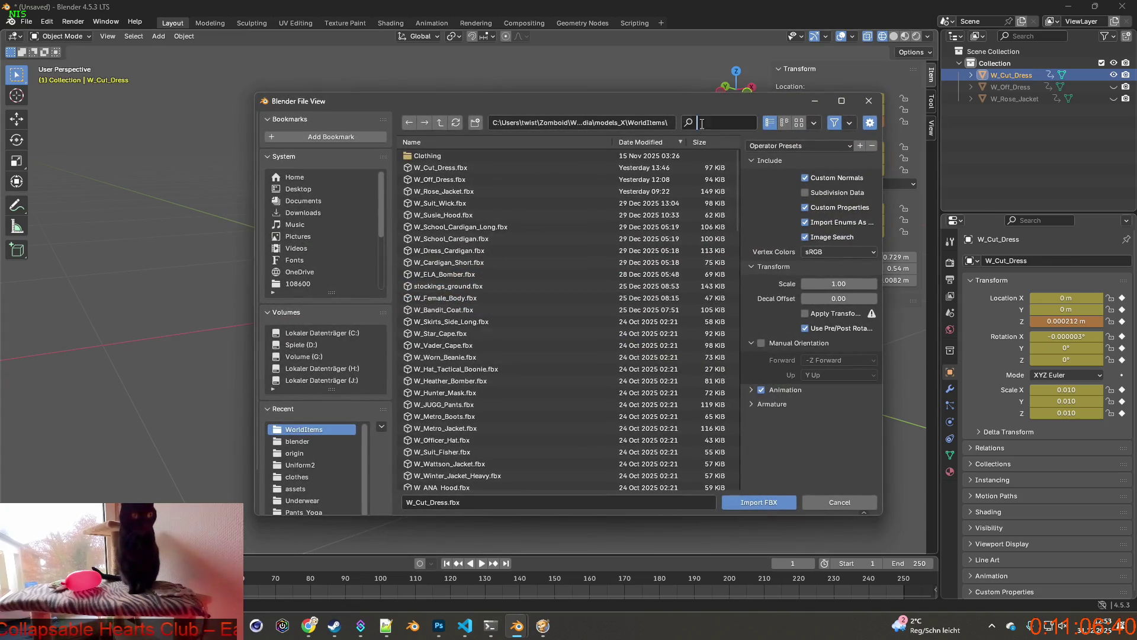
{"action": "type", "text": "W_Officer_Overcoat"}
{"action": "key", "text": "Return"}
{"action": "left_click", "coordinate": [457, 156]}
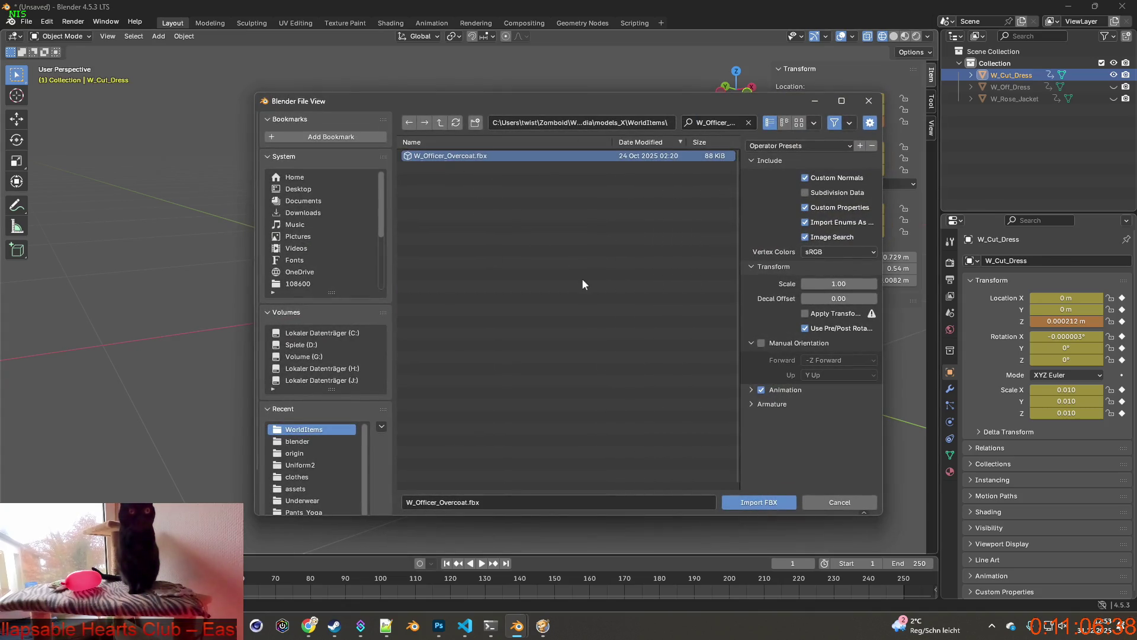
{"action": "left_click", "coordinate": [760, 501]}
{"action": "mouse_move", "coordinate": [588, 422]}
{"action": "middle_mouse_down"}
{"action": "mouse_move", "coordinate": [560, 409]}
{"action": "mouse_move", "coordinate": [544, 429]}
{"action": "middle_mouse_up"}
{"action": "mouse_move", "coordinate": [517, 626]}
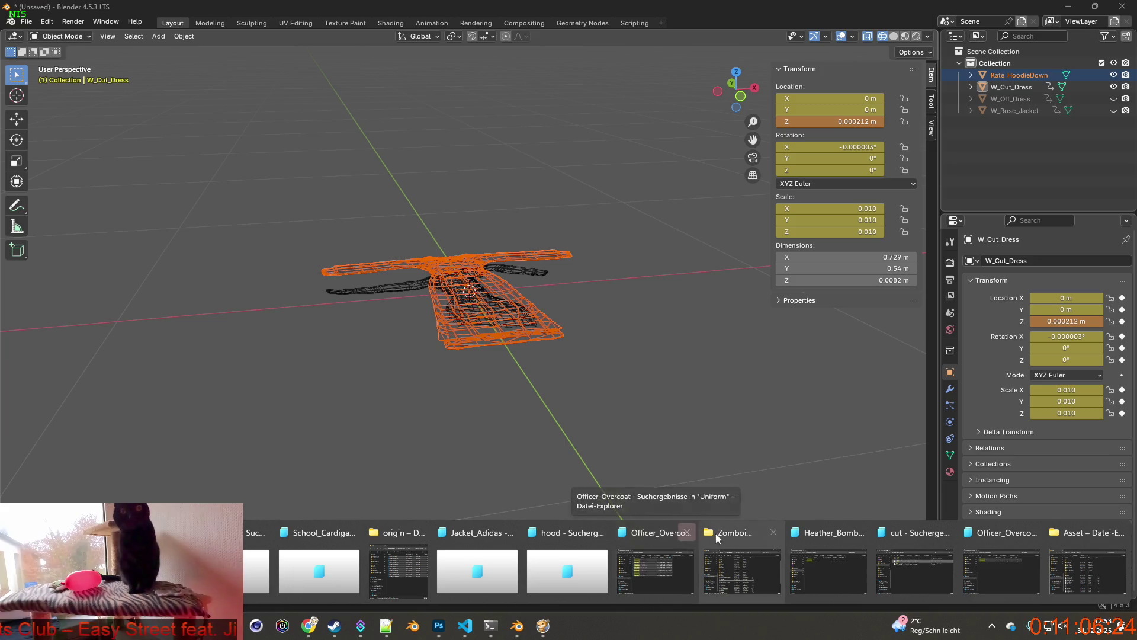
Step: Navigate File Explorer to media > models_X > WorldItems
{"action": "left_click", "coordinate": [806, 537]}
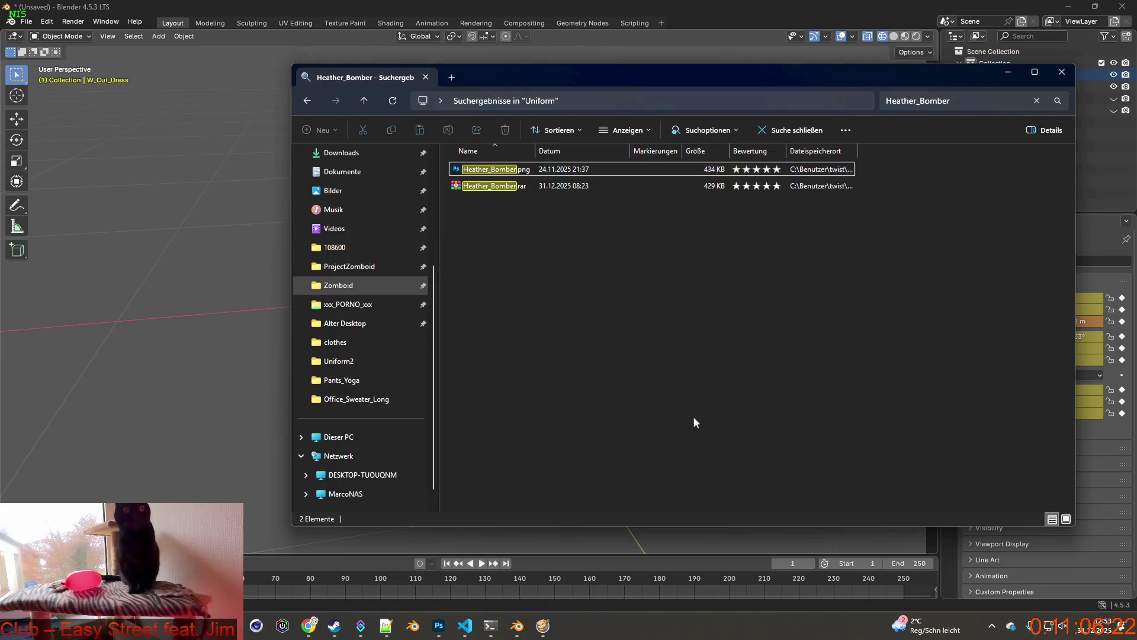
{"action": "left_click", "coordinate": [308, 101]}
{"action": "left_click", "coordinate": [308, 102]}
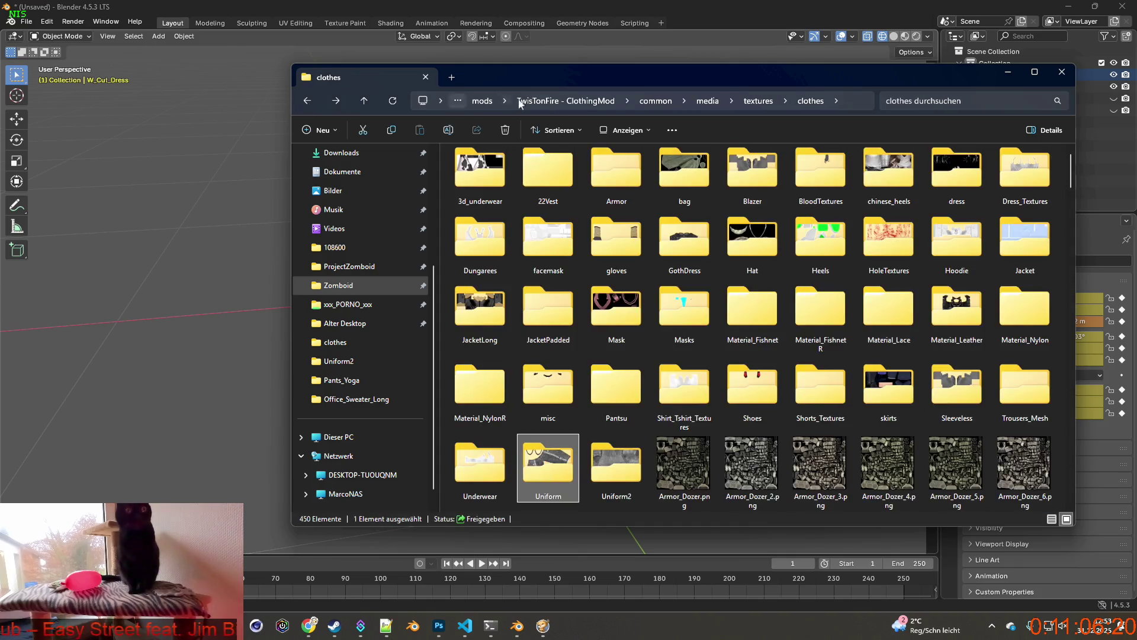
{"action": "left_click", "coordinate": [693, 102]}
{"action": "double_click", "coordinate": [498, 168]}
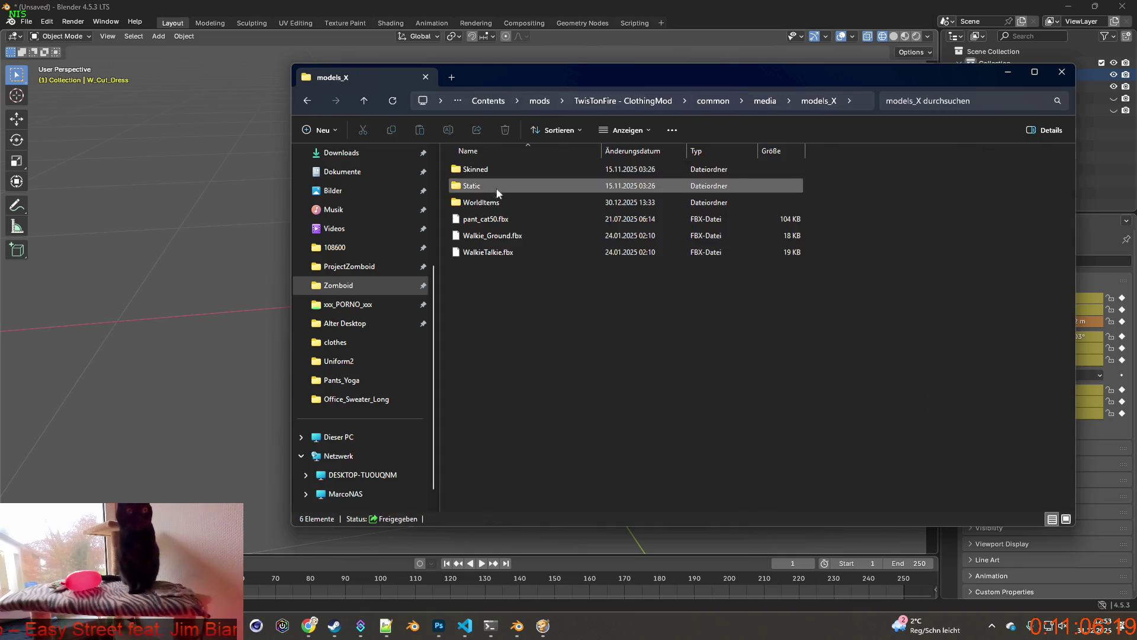
{"action": "double_click", "coordinate": [501, 202]}
Step: Find W_Officer_Overcoat.fbx and add it to W_Officer_Overcoat.rar with WinRAR
{"action": "left_click", "coordinate": [933, 105]}
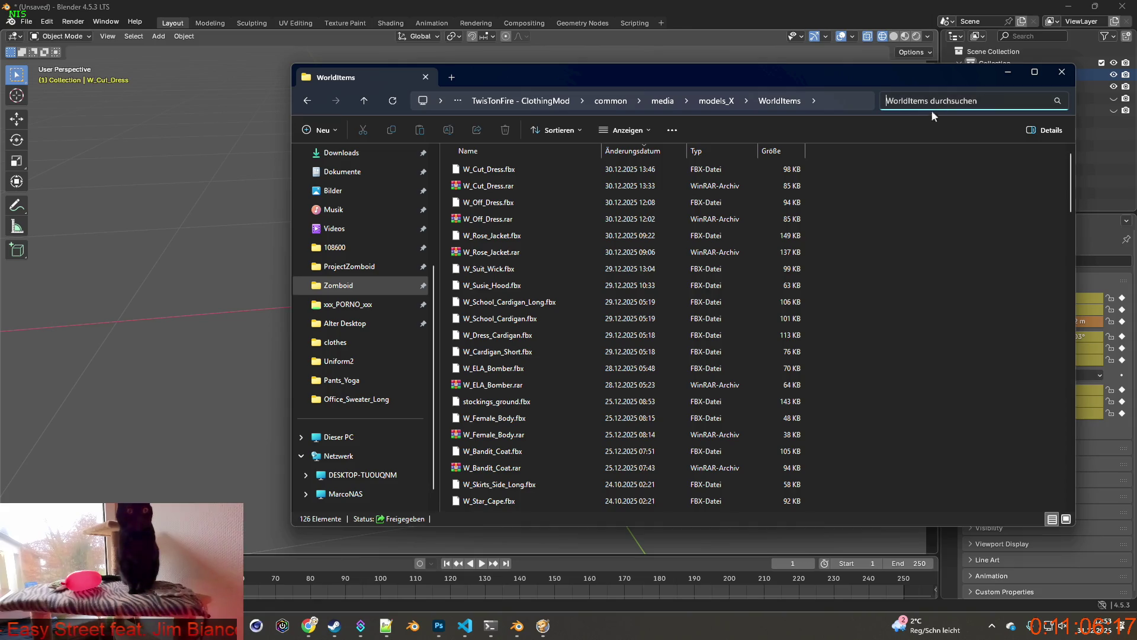
{"action": "type", "text": "W_Officer_Overcoat"}
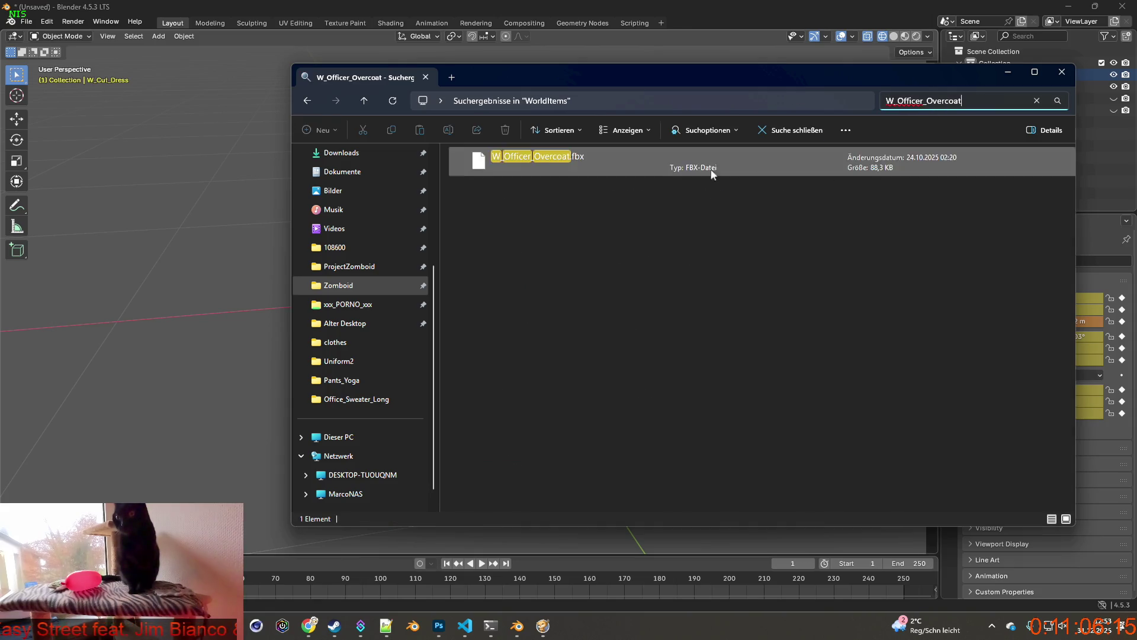
{"action": "right_click", "coordinate": [520, 158]}
{"action": "mouse_move", "coordinate": [724, 384]}
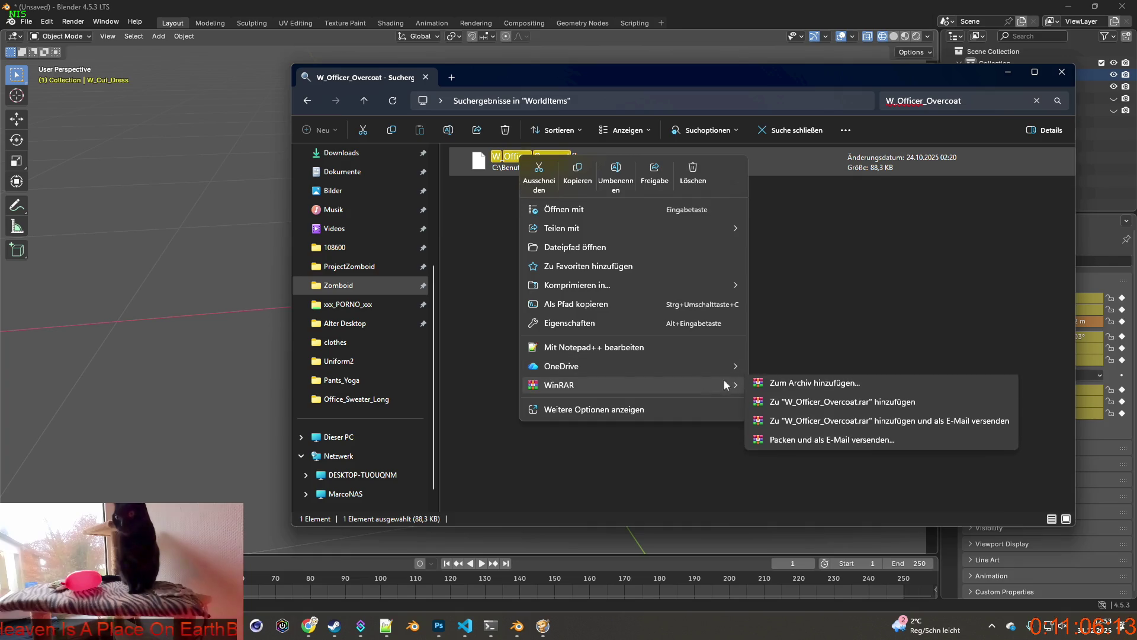
{"action": "left_click", "coordinate": [828, 413]}
Step: Rename the imported Kate_HoodieDown object to W_Officer_Overcoat
{"action": "left_click", "coordinate": [721, 9]}
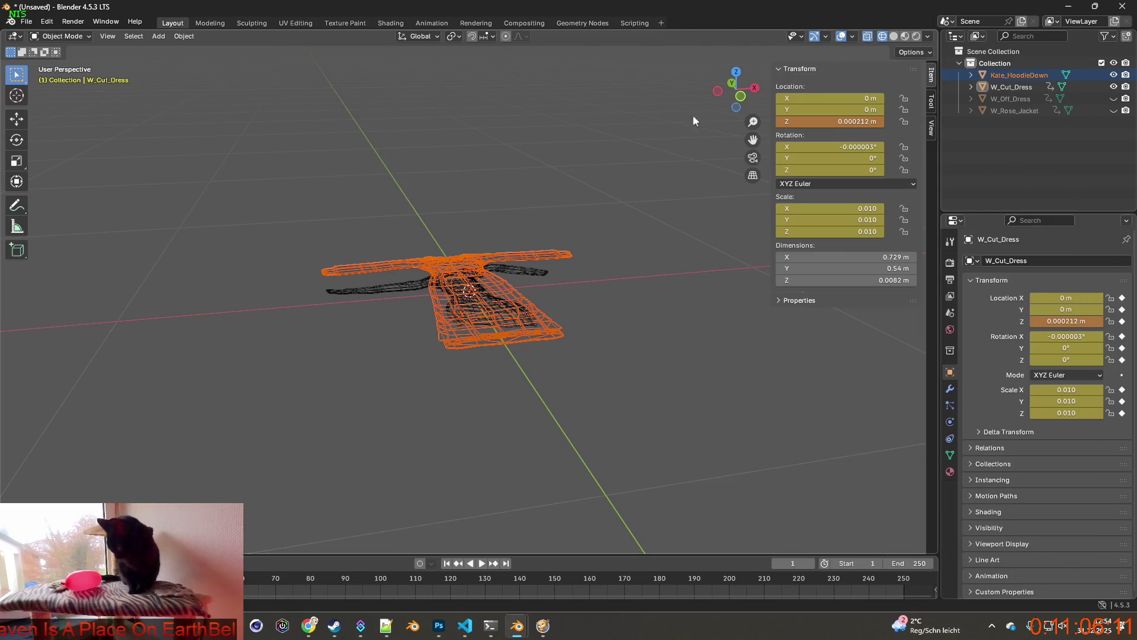
{"action": "scroll", "coordinate": [622, 228], "scroll_direction": "up", "scroll_amount": 3}
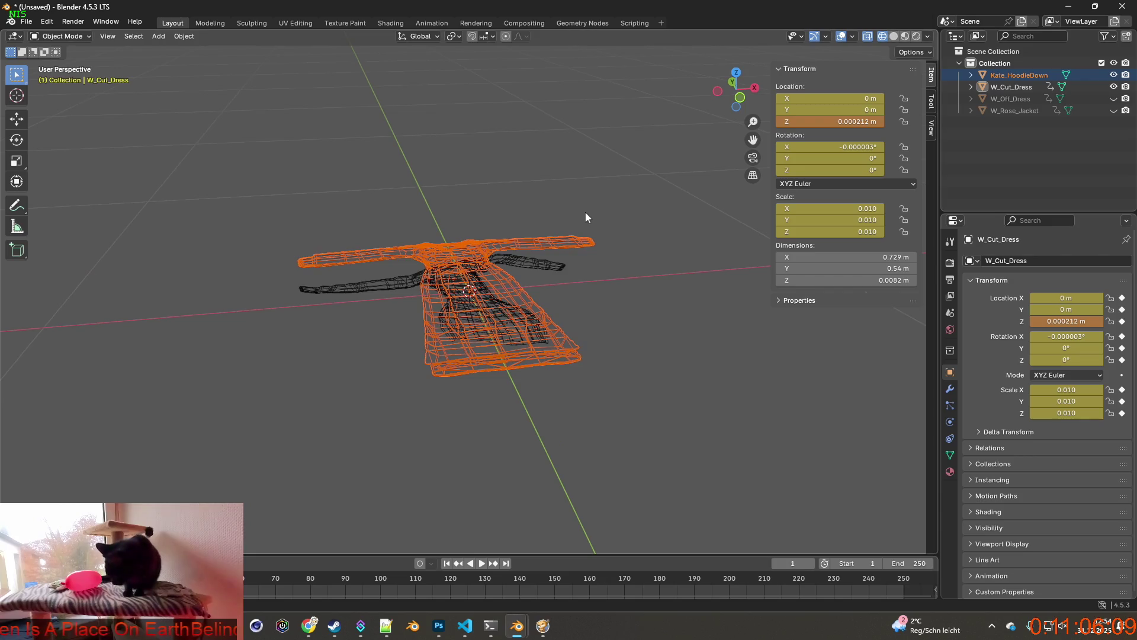
{"action": "left_click", "coordinate": [1019, 75]}
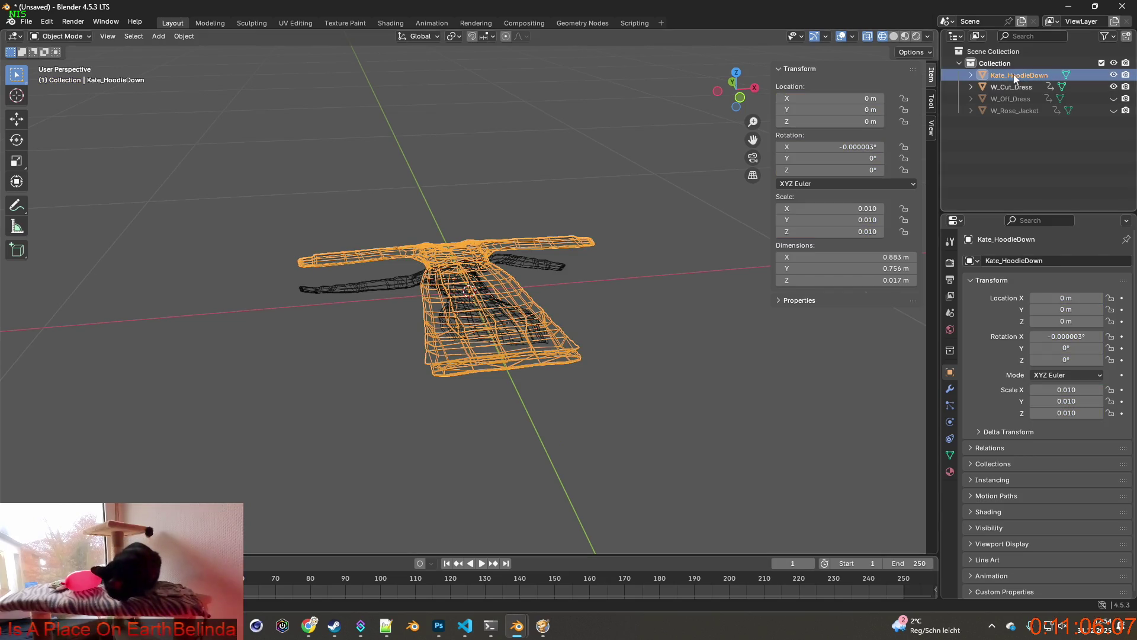
{"action": "type", "text": "W_Officer_Overcoat"}
{"action": "key", "text": "Return"}
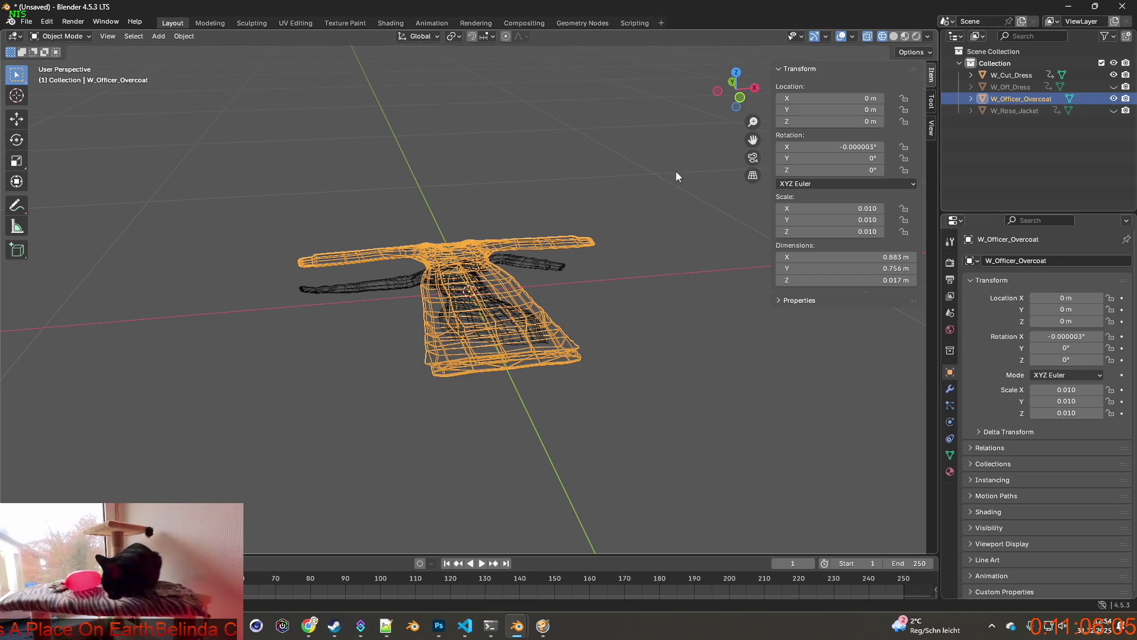
Step: Lock the X/Y scale and scale only the coat's Z to 0.011
{"action": "mouse_move", "coordinate": [676, 171]}
{"action": "middle_mouse_down"}
{"action": "mouse_move", "coordinate": [595, 176]}
{"action": "mouse_move", "coordinate": [606, 166]}
{"action": "mouse_move", "coordinate": [627, 197]}
{"action": "middle_mouse_up"}
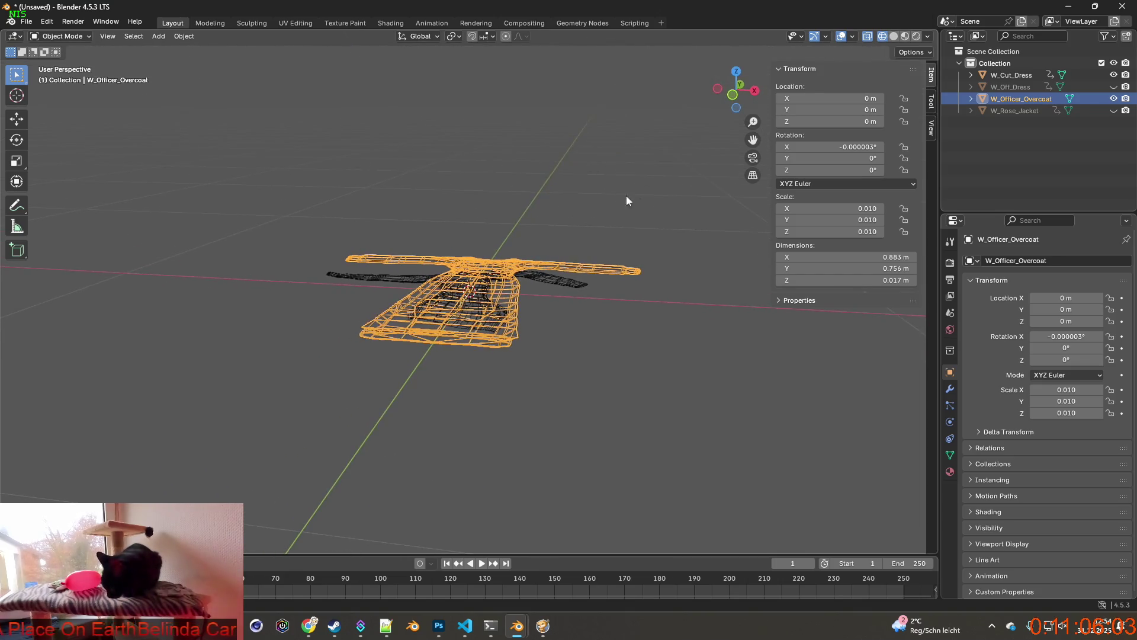
{"action": "middle_click_drag", "start_coordinate": [699, 229], "coordinate": [660, 218]}
{"action": "left_click", "coordinate": [904, 220]}
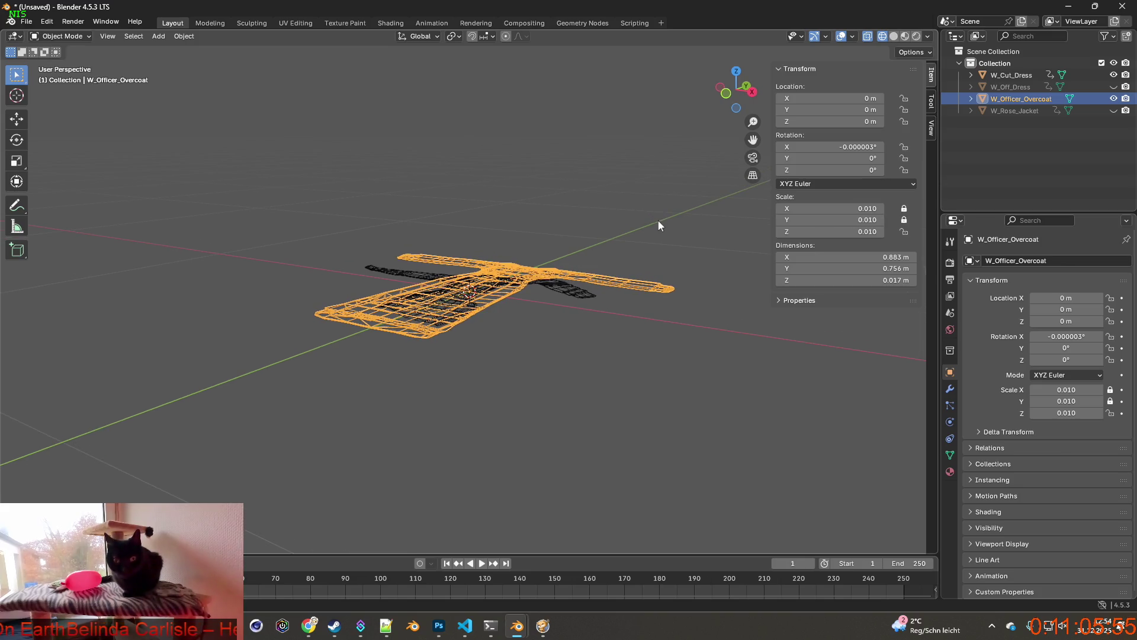
{"action": "key", "text": "s"}
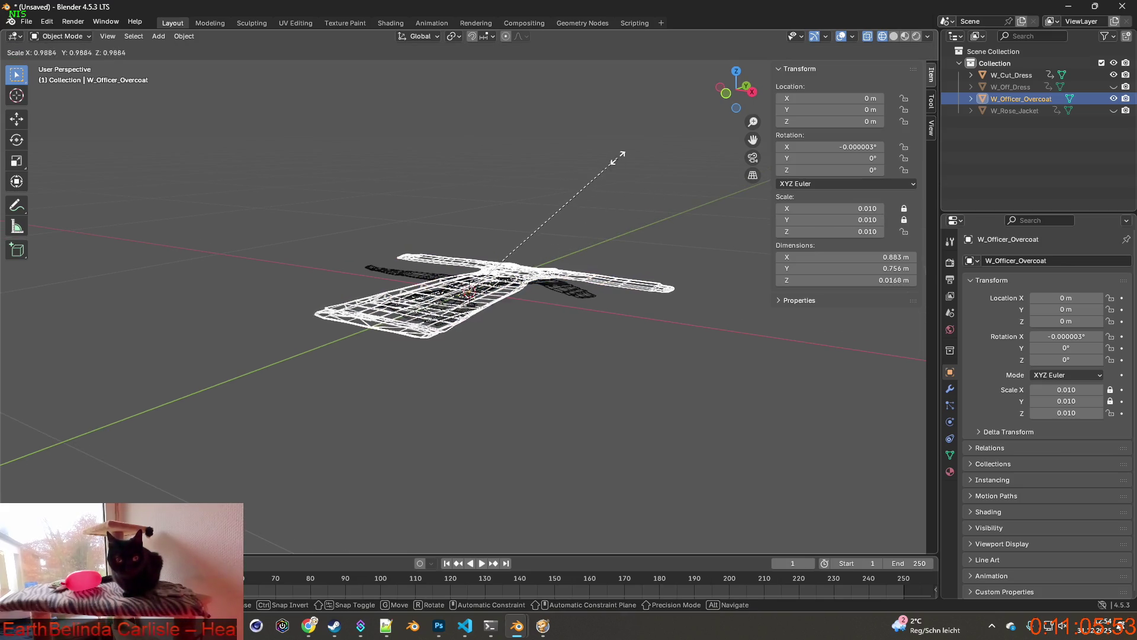
{"action": "left_click", "coordinate": [573, 152]}
{"action": "mouse_move", "coordinate": [574, 152]}
{"action": "middle_mouse_down"}
{"action": "mouse_move", "coordinate": [588, 201]}
{"action": "mouse_move", "coordinate": [605, 194]}
{"action": "mouse_move", "coordinate": [436, 216]}
{"action": "mouse_move", "coordinate": [711, 232]}
{"action": "mouse_move", "coordinate": [677, 254]}
{"action": "mouse_move", "coordinate": [668, 290]}
{"action": "mouse_move", "coordinate": [653, 278]}
{"action": "middle_mouse_up"}
{"action": "key", "text": "s"}
{"action": "left_click", "coordinate": [611, 181]}
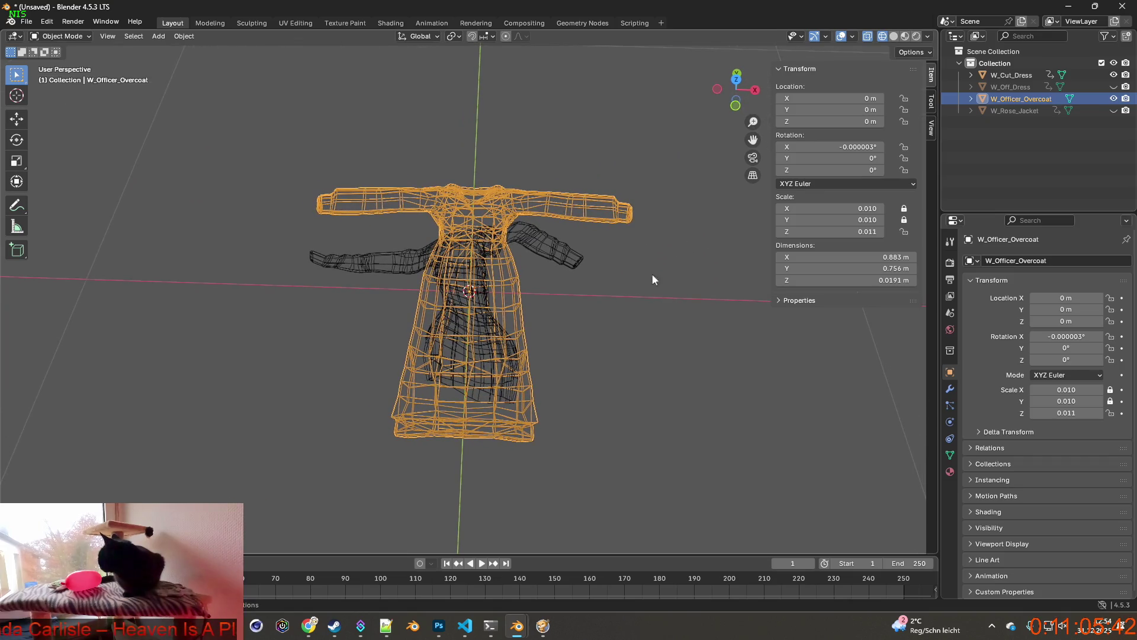
{"action": "middle_click_drag", "start_coordinate": [655, 237], "coordinate": [635, 236]}
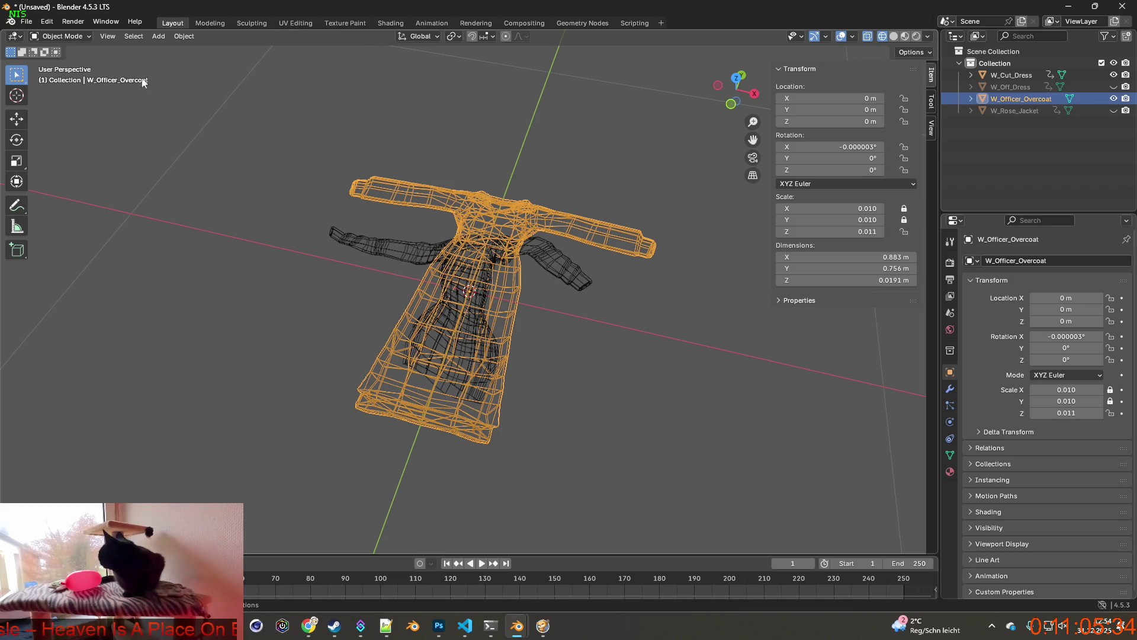
Step: Reselect the overcoat and switch it into Edit Mode
{"action": "left_click", "coordinate": [616, 230]}
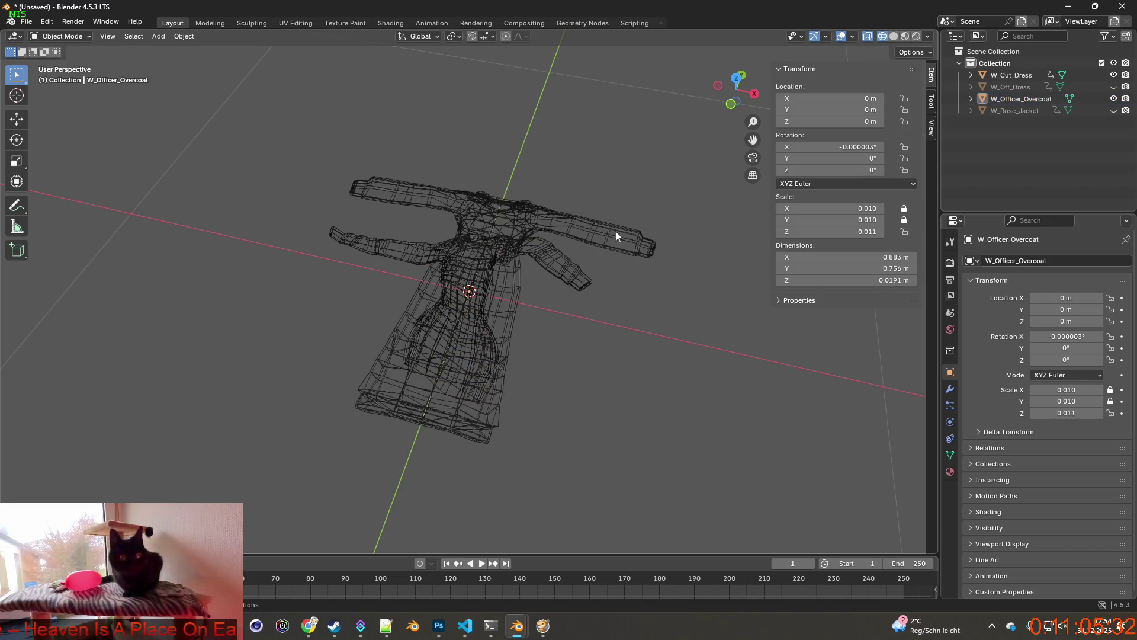
{"action": "left_click", "coordinate": [616, 234]}
{"action": "left_click", "coordinate": [59, 36]}
{"action": "left_click", "coordinate": [56, 62]}
{"action": "middle_click_drag", "start_coordinate": [300, 138], "coordinate": [482, 170]}
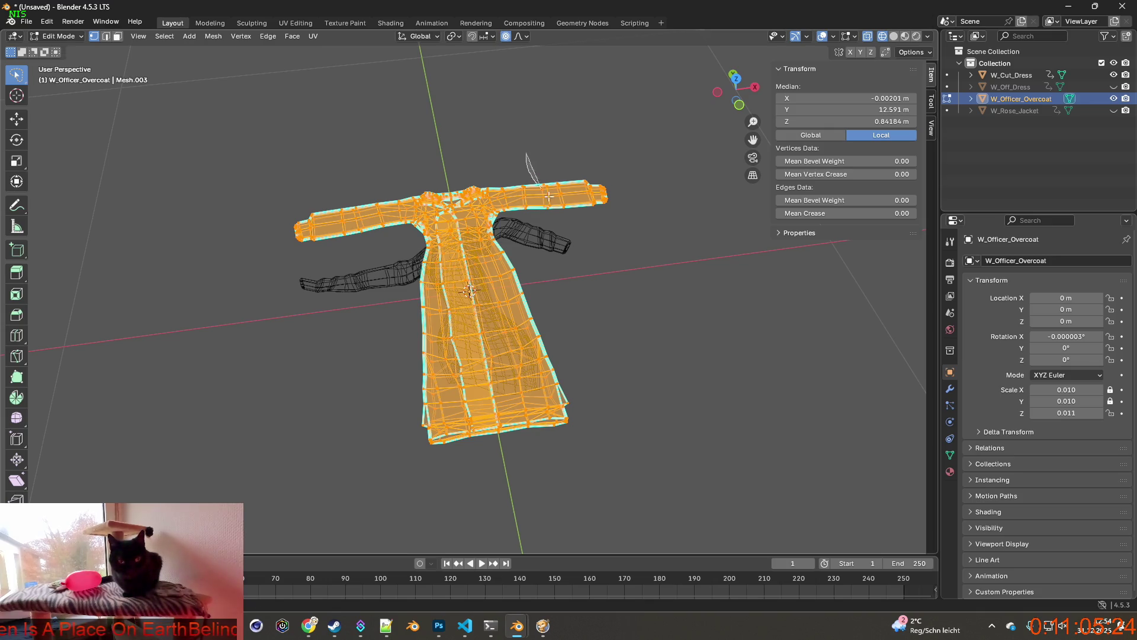
Step: Select the right sleeve end and shift it vertically with smooth proportional falloff
{"action": "mouse_move", "coordinate": [549, 197]}
{"action": "left_mouse_down"}
{"action": "mouse_move", "coordinate": [617, 172]}
{"action": "mouse_move", "coordinate": [586, 170]}
{"action": "left_mouse_up"}
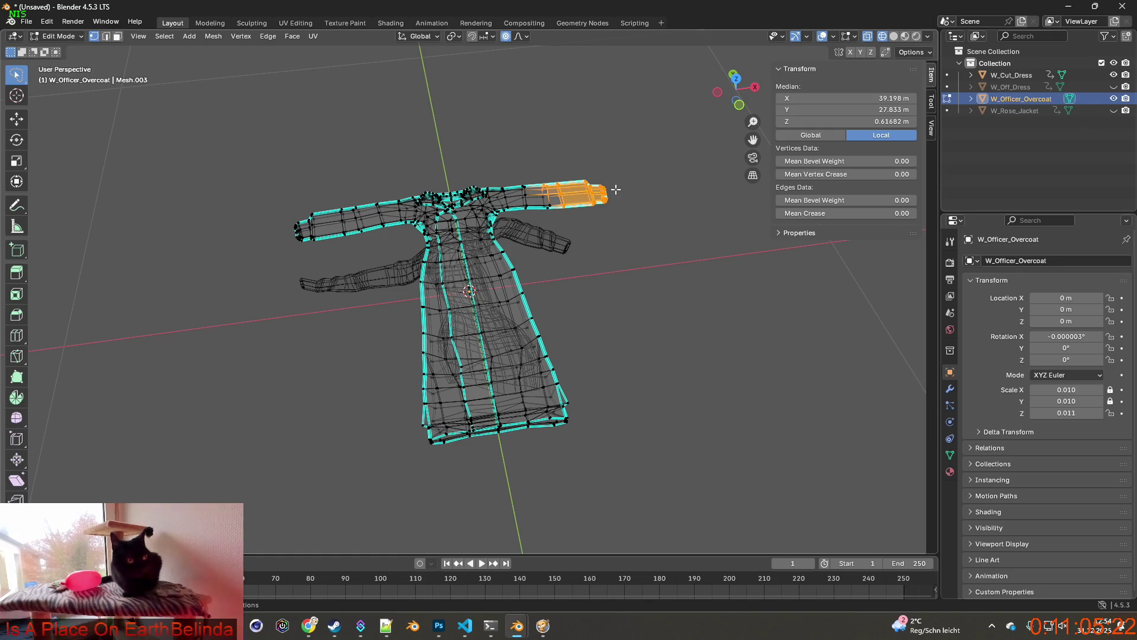
{"action": "middle_click_drag", "start_coordinate": [616, 190], "coordinate": [582, 185]}
{"action": "key", "text": "s"}
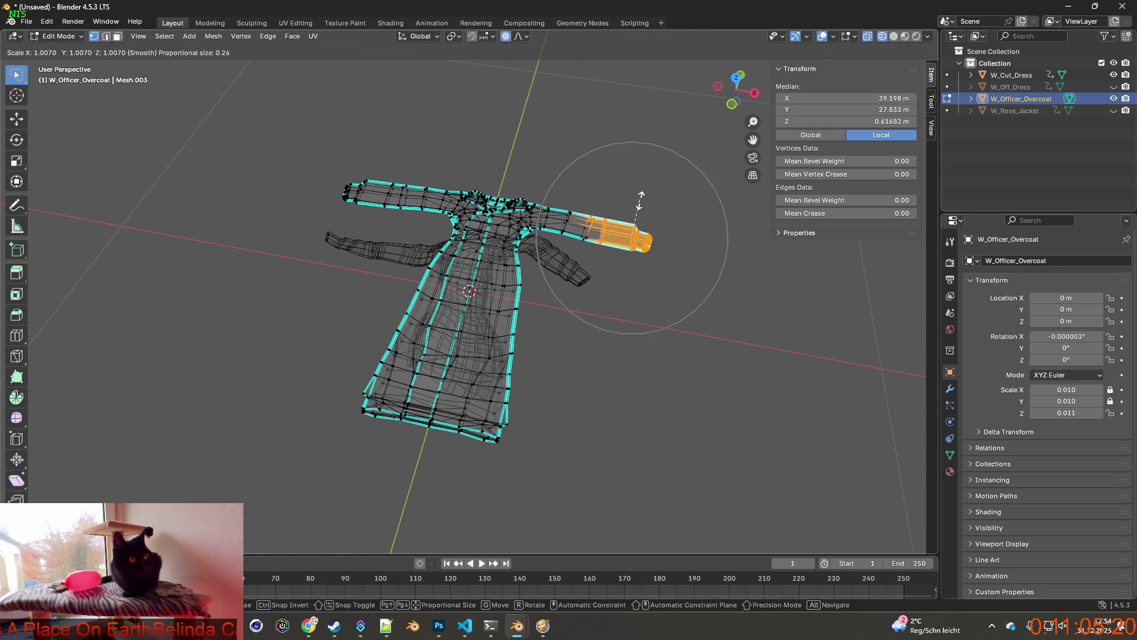
{"action": "key", "text": "r"}
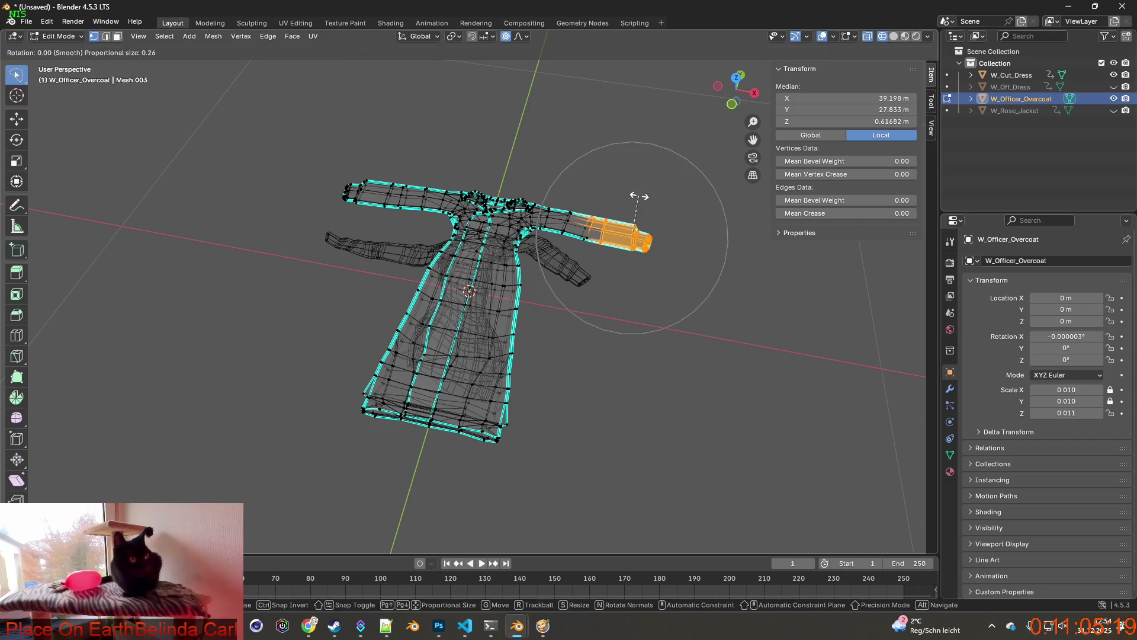
{"action": "key", "text": "z"}
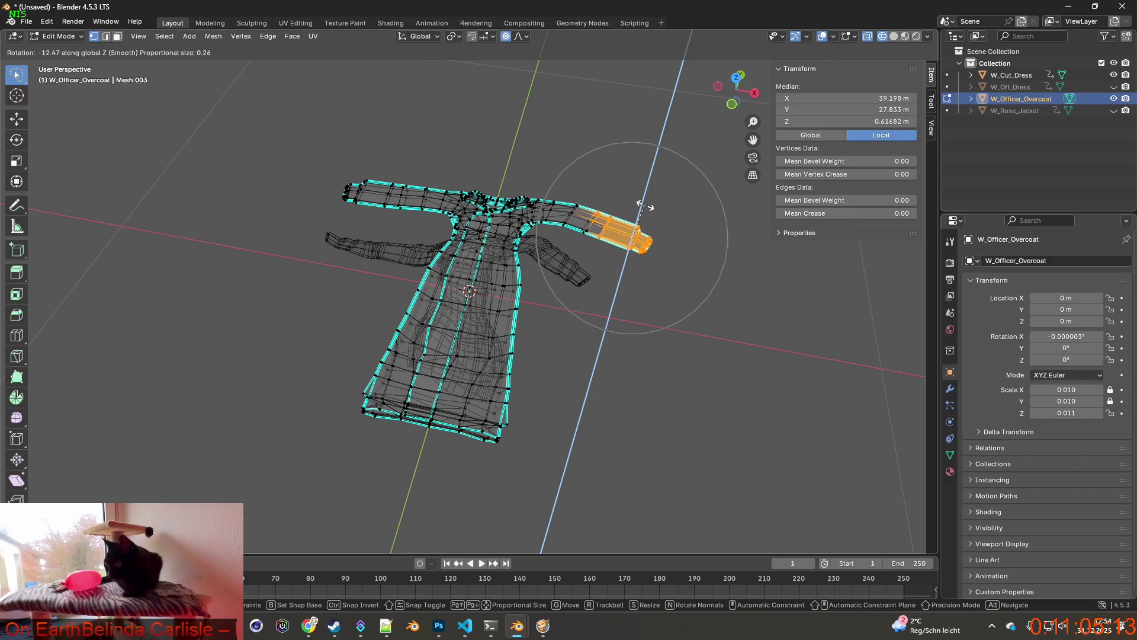
{"action": "key", "text": "g"}
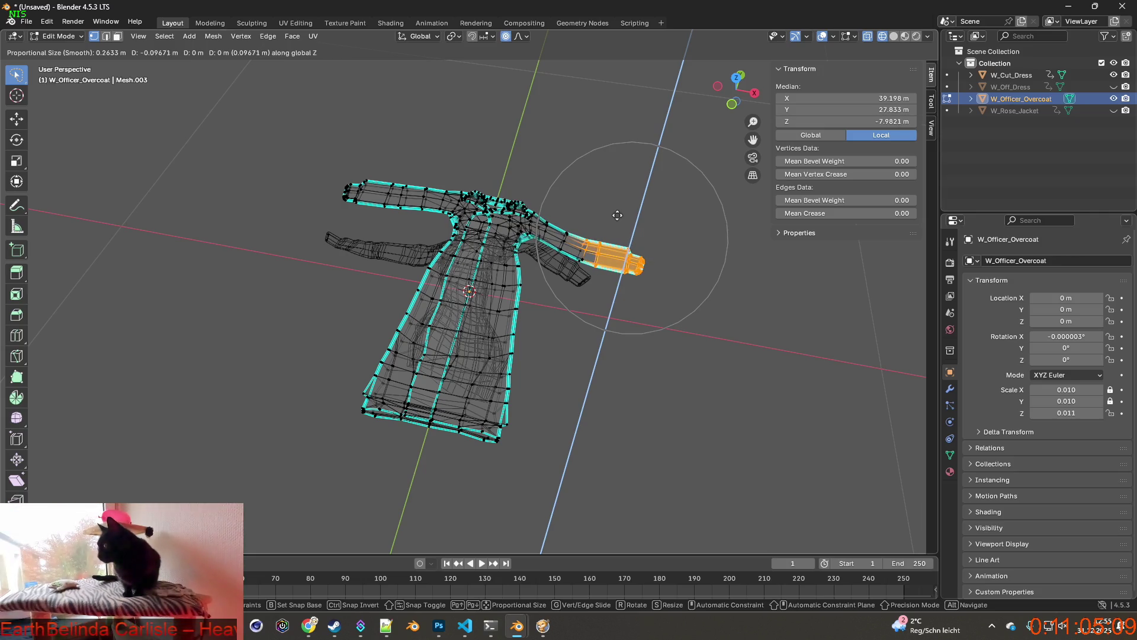
{"action": "left_click", "coordinate": [617, 215]}
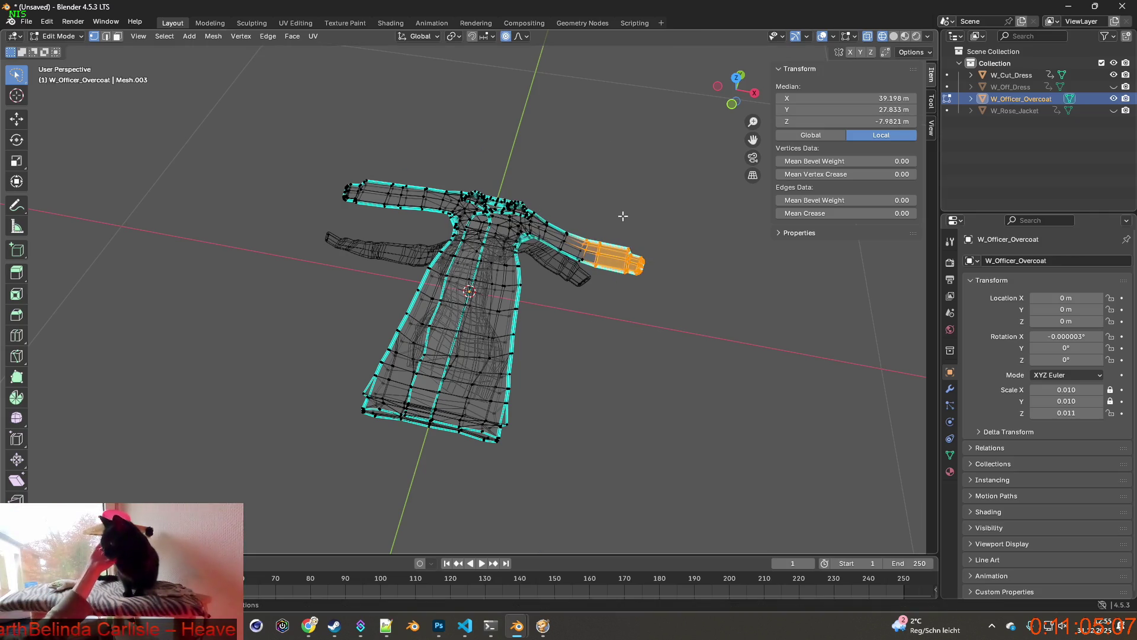
Step: Undo the vertical move and pull the sleeve end inward toward the coat
{"action": "middle_click_drag", "start_coordinate": [619, 215], "coordinate": [632, 182]}
{"action": "left_click", "coordinate": [46, 21]}
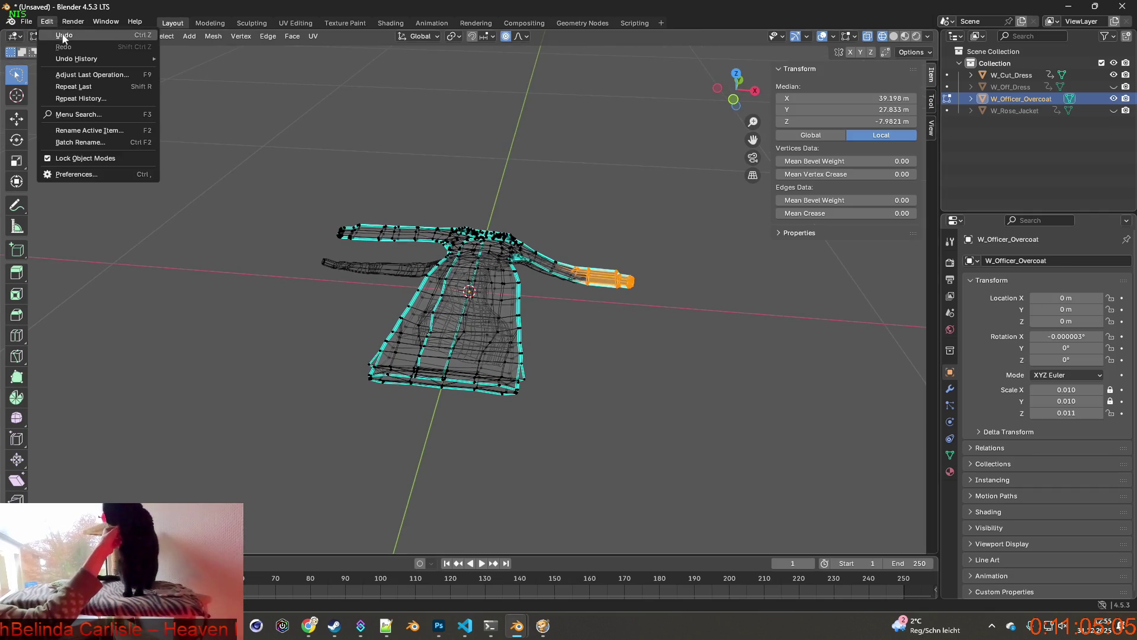
{"action": "left_click", "coordinate": [59, 43]}
{"action": "key", "text": "g"}
{"action": "mouse_move", "coordinate": [549, 206]}
{"action": "middle_mouse_down"}
{"action": "mouse_move", "coordinate": [535, 205]}
{"action": "mouse_move", "coordinate": [524, 234]}
{"action": "middle_mouse_up"}
{"action": "left_click", "coordinate": [536, 235]}
{"action": "key", "text": "g"}
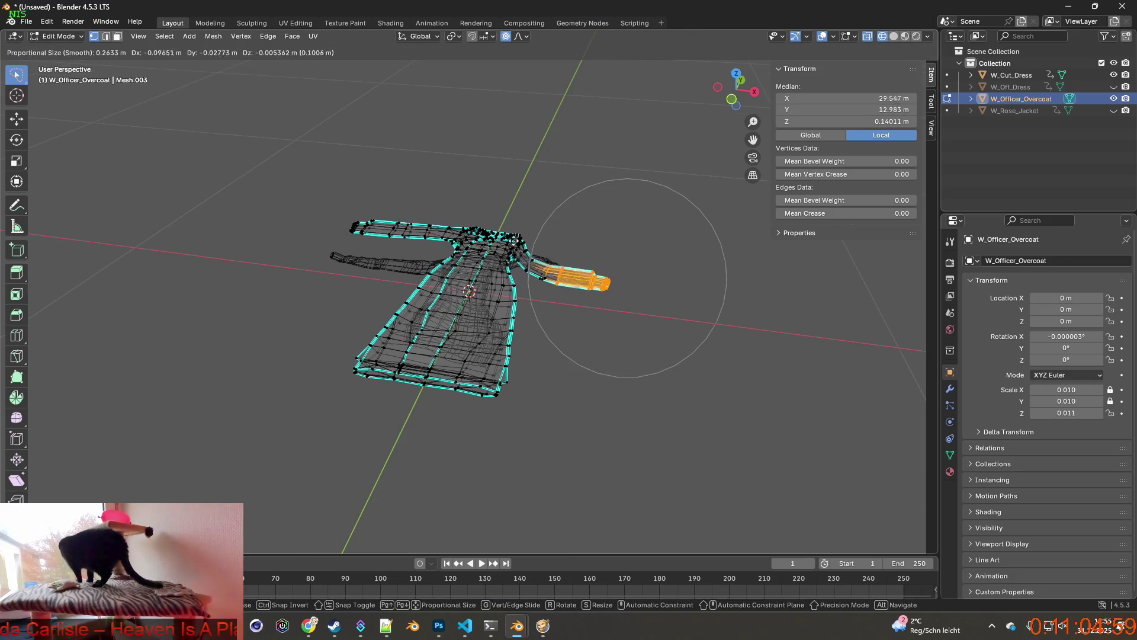
{"action": "left_click", "coordinate": [519, 240]}
Step: Cancel a vertical sleeve move and undo the last three sleeve edits
{"action": "mouse_move", "coordinate": [519, 241]}
{"action": "middle_mouse_down"}
{"action": "mouse_move", "coordinate": [518, 201]}
{"action": "mouse_move", "coordinate": [574, 211]}
{"action": "mouse_move", "coordinate": [472, 216]}
{"action": "mouse_move", "coordinate": [553, 201]}
{"action": "mouse_move", "coordinate": [544, 198]}
{"action": "middle_mouse_up"}
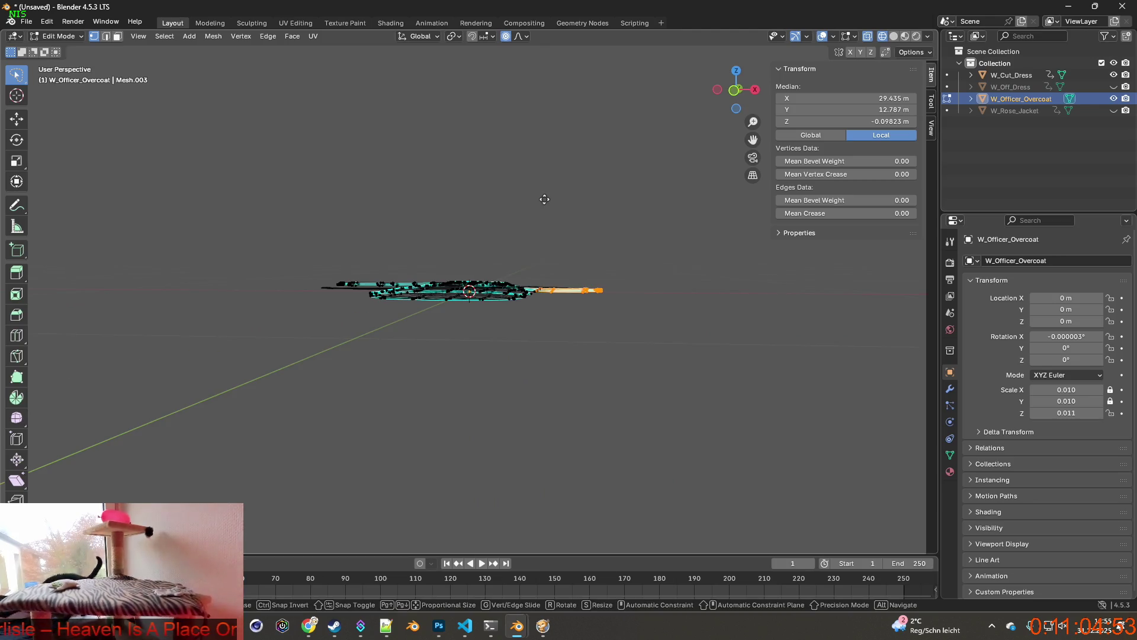
{"action": "key", "text": "g"}
{"action": "key", "text": "z"}
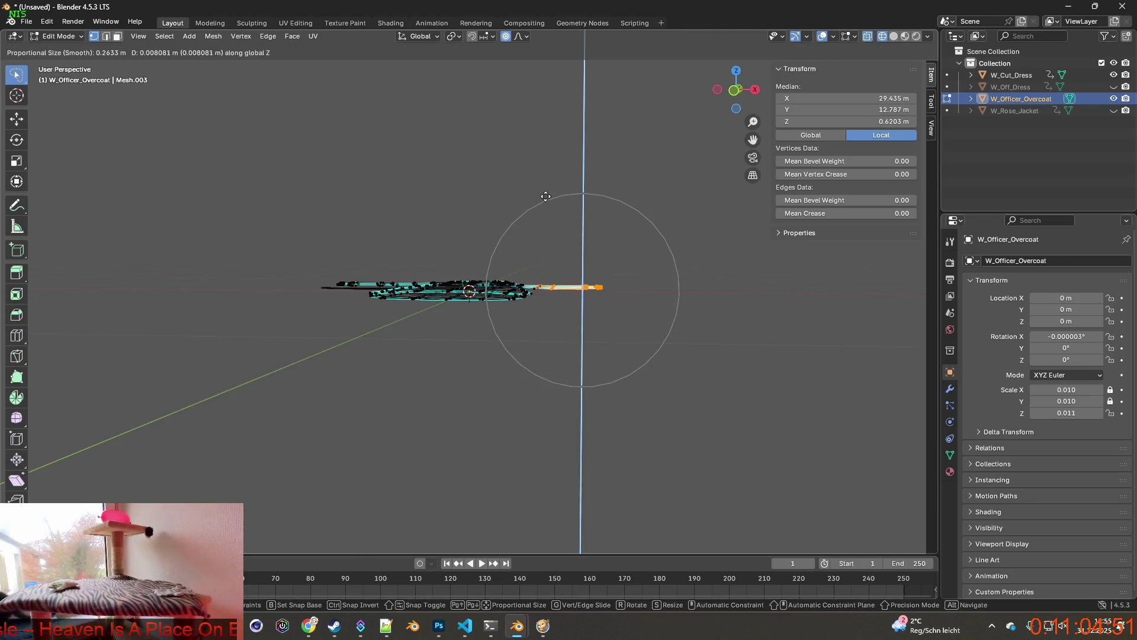
{"action": "right_click", "coordinate": [545, 196]}
{"action": "mouse_move", "coordinate": [546, 196]}
{"action": "middle_mouse_down"}
{"action": "mouse_move", "coordinate": [546, 216]}
{"action": "mouse_move", "coordinate": [585, 265]}
{"action": "mouse_move", "coordinate": [533, 268]}
{"action": "middle_mouse_up"}
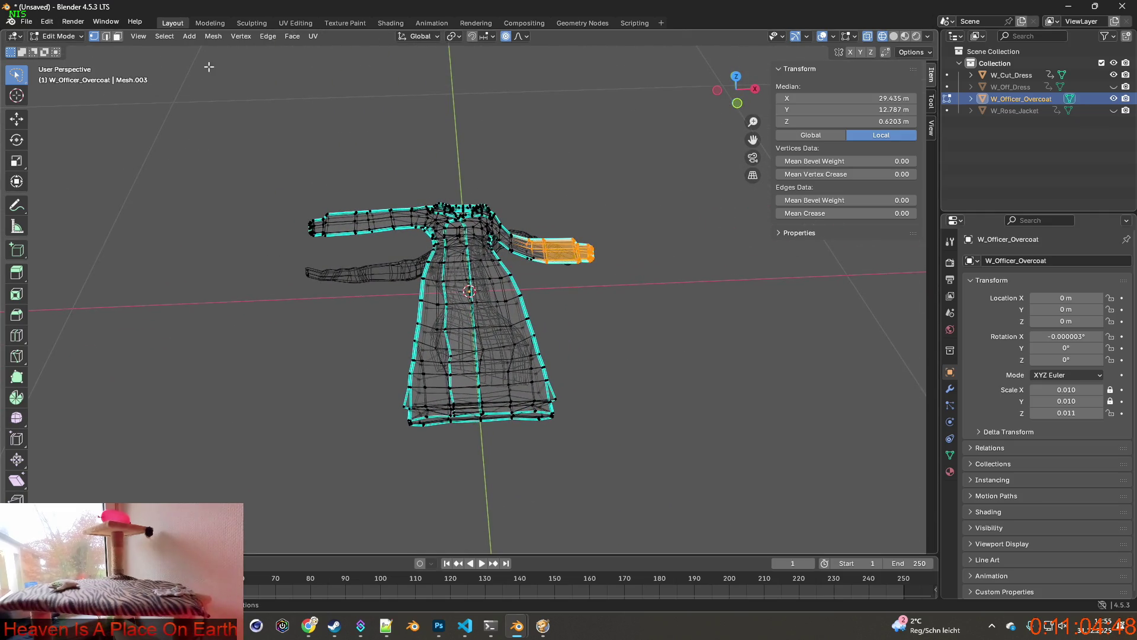
{"action": "left_click", "coordinate": [43, 24]}
{"action": "left_click", "coordinate": [66, 34]}
{"action": "left_click", "coordinate": [46, 22]}
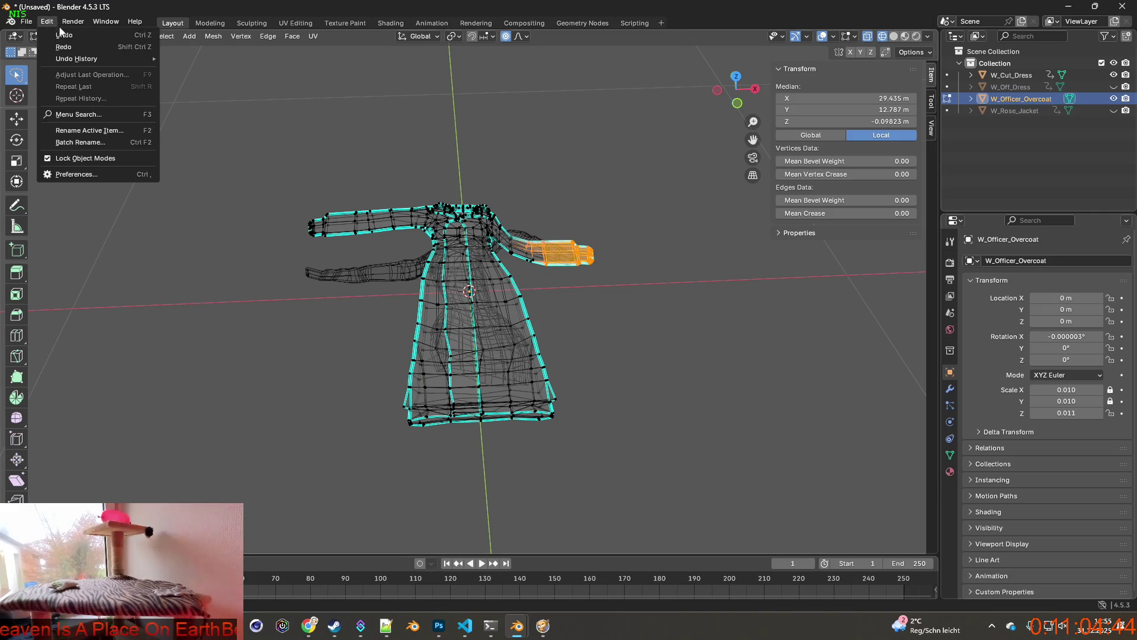
{"action": "left_click", "coordinate": [63, 34]}
{"action": "mouse_move", "coordinate": [209, 102]}
{"action": "middle_mouse_down"}
{"action": "mouse_move", "coordinate": [294, 101]}
{"action": "mouse_move", "coordinate": [373, 186]}
{"action": "middle_mouse_up"}
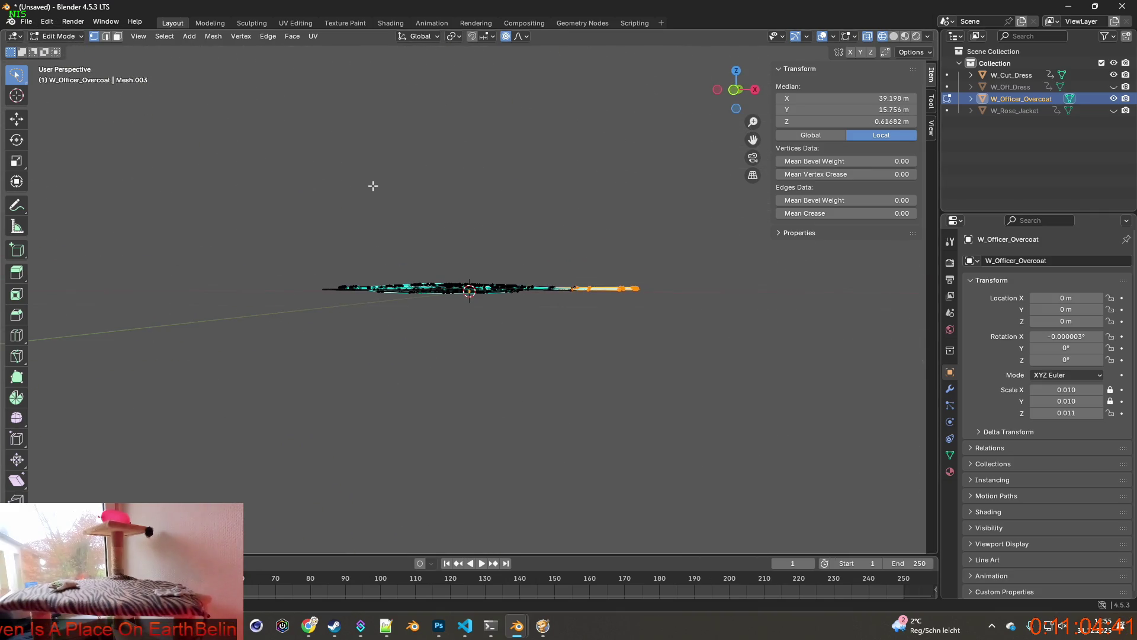
{"action": "left_click", "coordinate": [48, 22]}
{"action": "left_click", "coordinate": [60, 36]}
Step: Rotate the sleeve twice about the Y axis to angle it toward the body
{"action": "middle_click_drag", "start_coordinate": [155, 107], "coordinate": [439, 198]}
{"action": "key", "text": "r"}
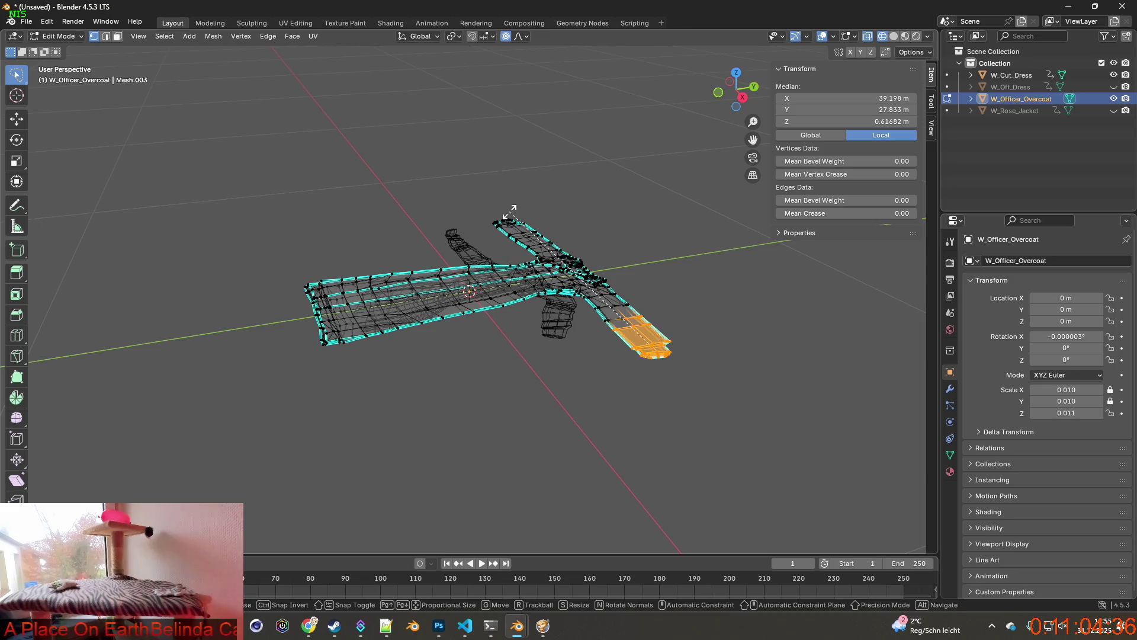
{"action": "key", "text": "y"}
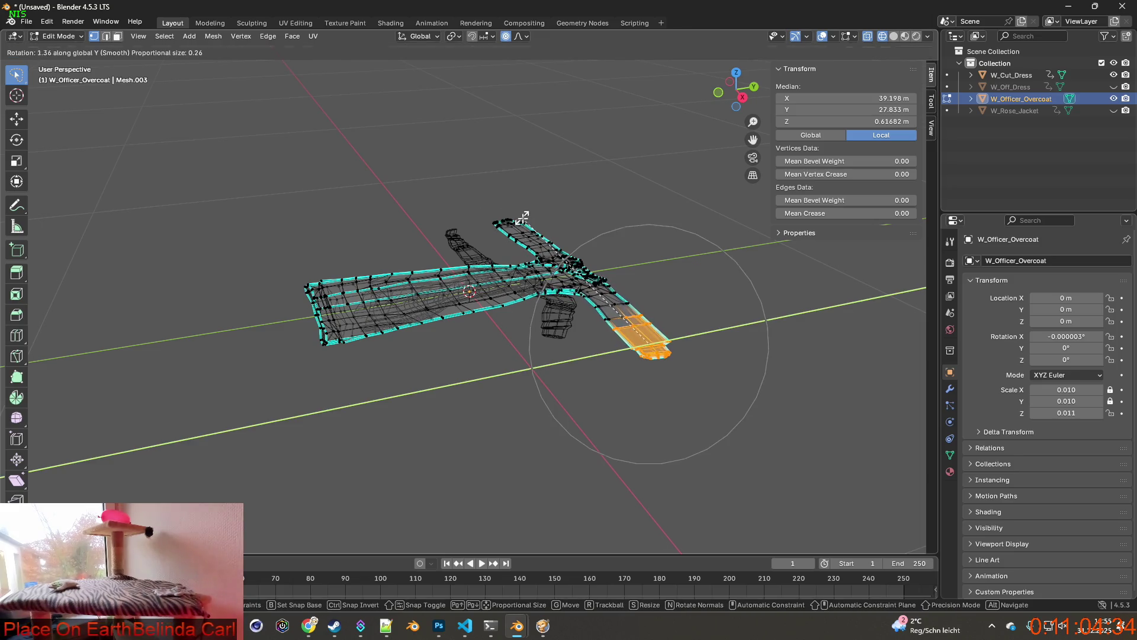
{"action": "left_click", "coordinate": [527, 219]}
{"action": "key", "text": "g"}
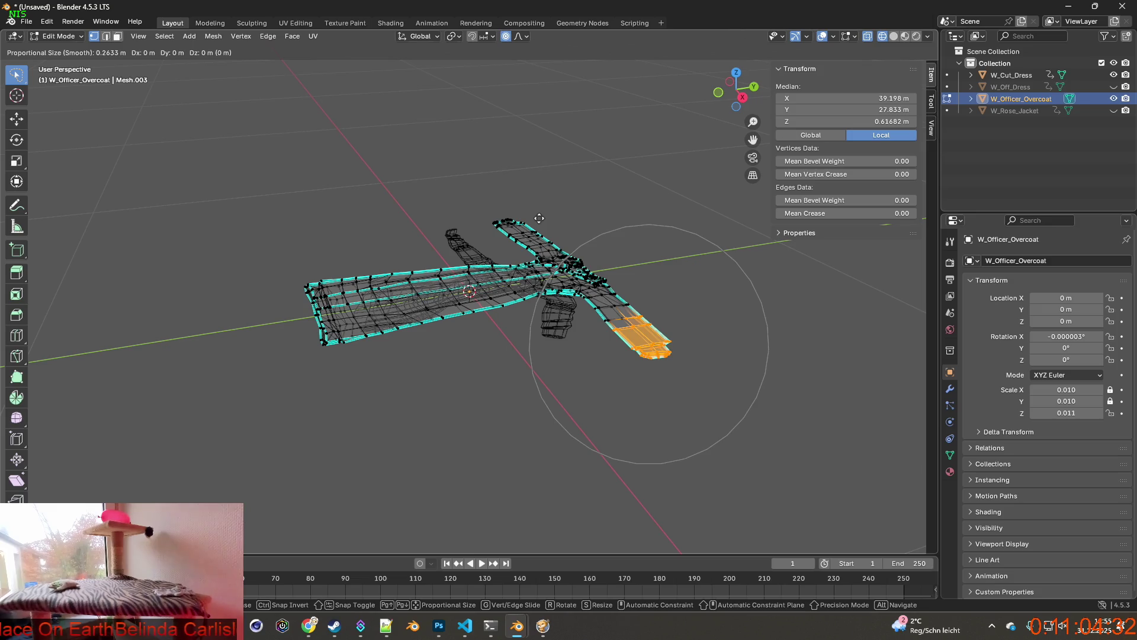
{"action": "key", "text": "x"}
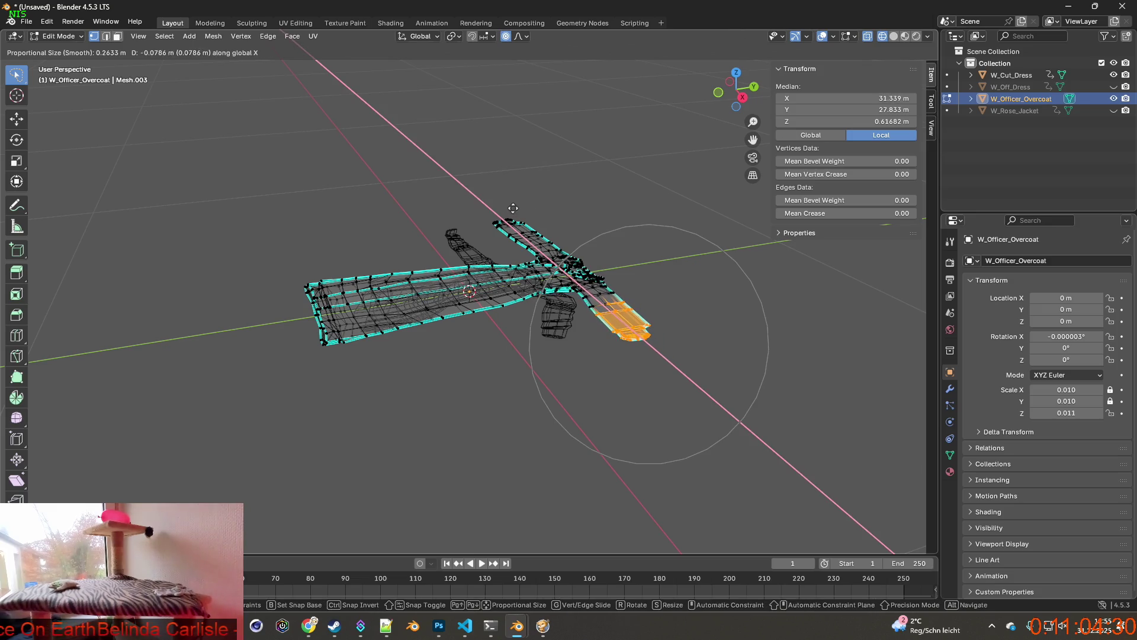
{"action": "key", "text": "r"}
{"action": "middle_click_drag", "start_coordinate": [513, 208], "coordinate": [616, 224]}
{"action": "key", "text": "y"}
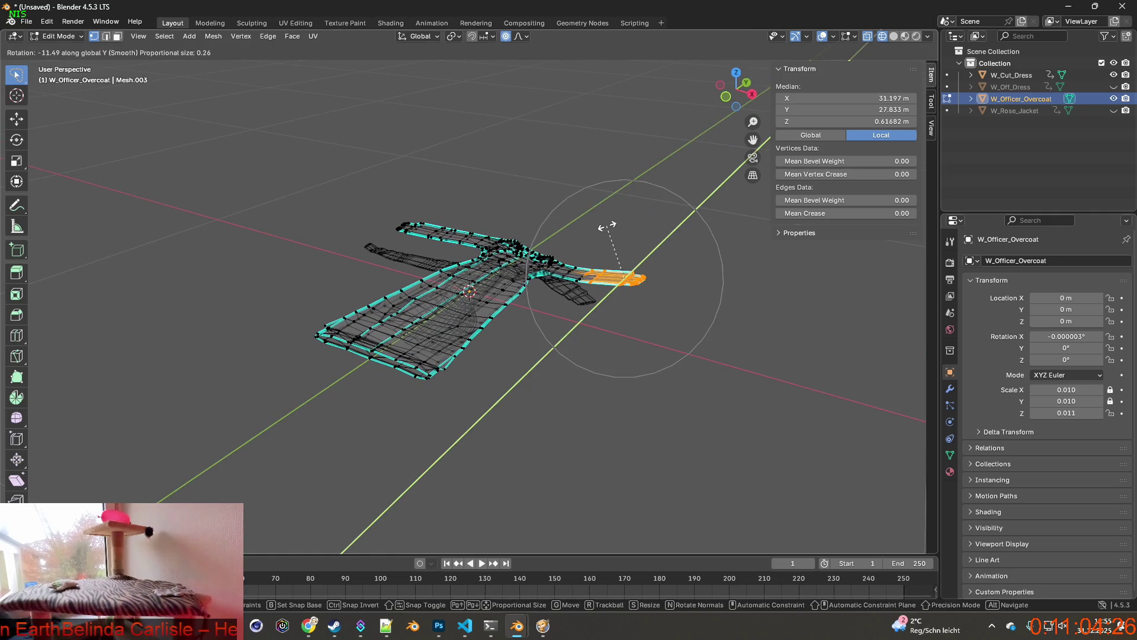
{"action": "left_click", "coordinate": [616, 225]}
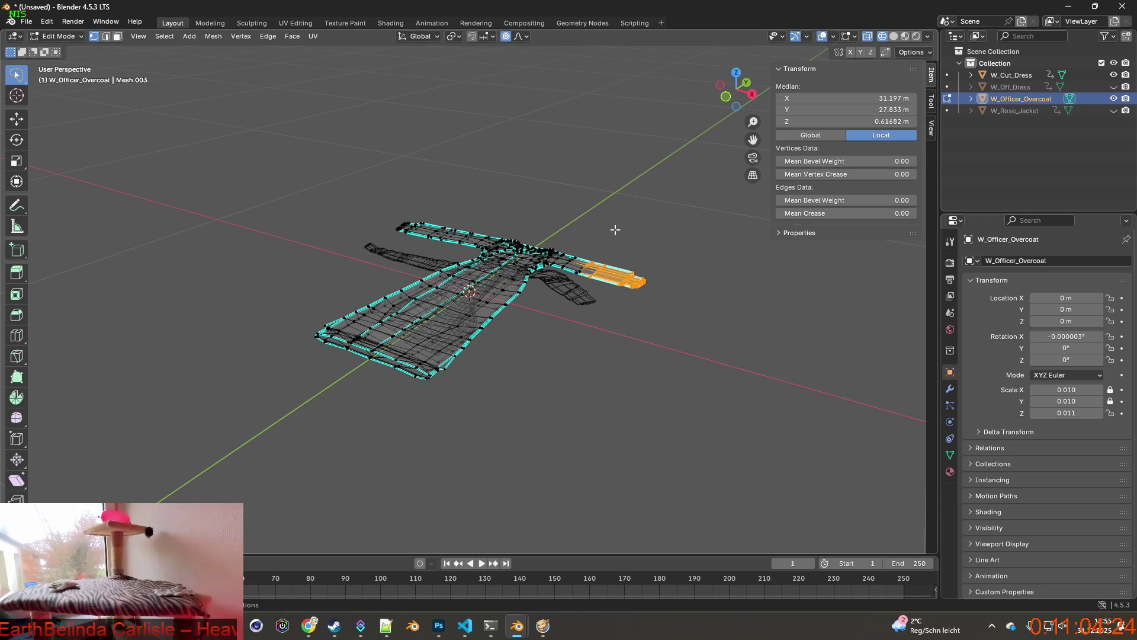
Step: Move the sleeve along the Y axis to tuck it against the coat
{"action": "key", "text": "g"}
{"action": "key", "text": "y"}
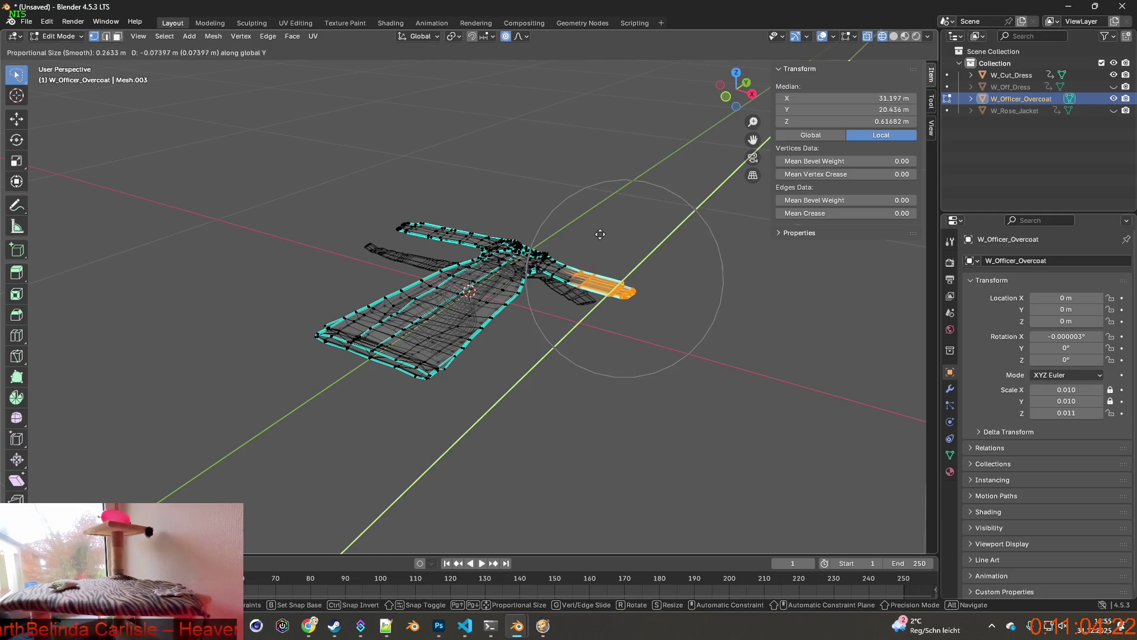
{"action": "left_click", "coordinate": [609, 241]}
{"action": "middle_click_drag", "start_coordinate": [610, 242], "coordinate": [626, 243]}
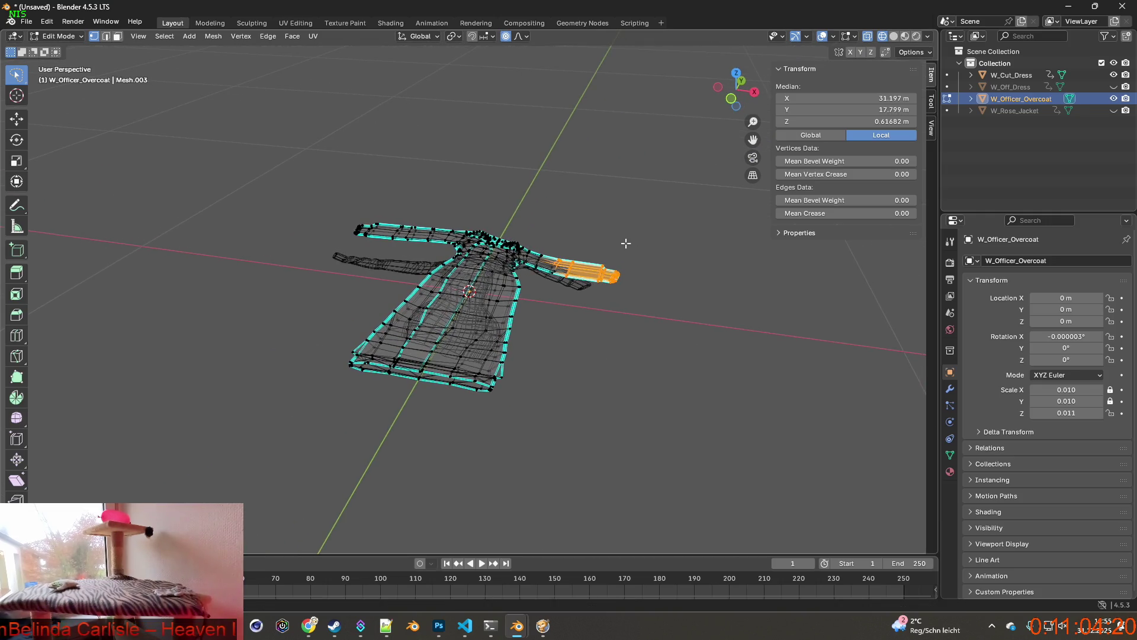
Step: Select the collar vertices and shift them along Y, then X
{"action": "left_click", "coordinate": [457, 260]}
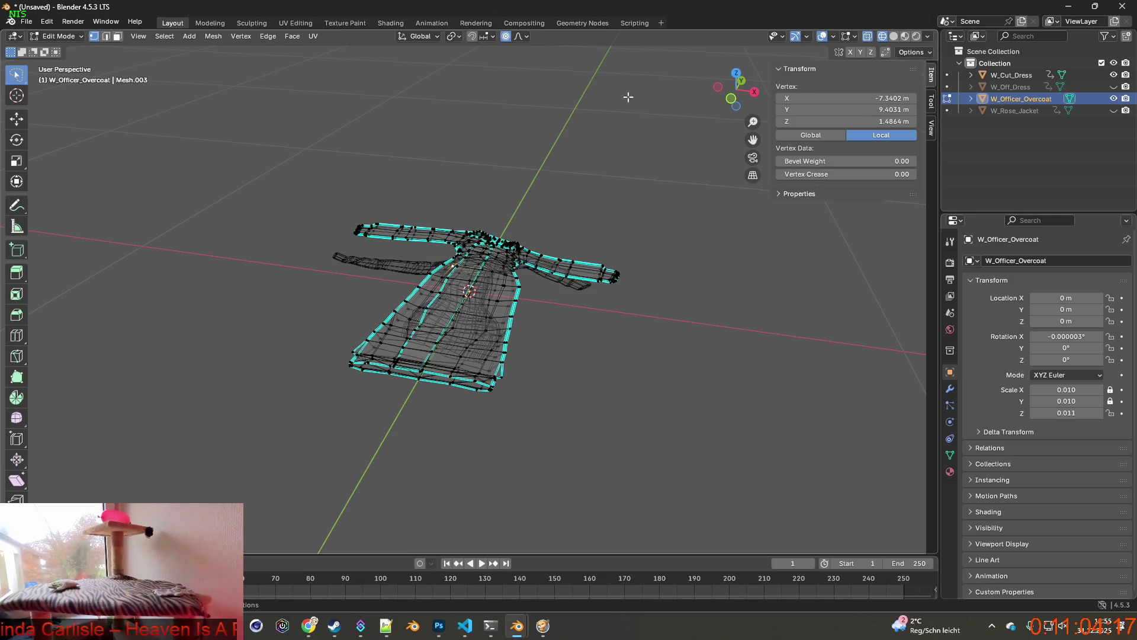
{"action": "mouse_move", "coordinate": [535, 205]}
{"action": "middle_mouse_down"}
{"action": "mouse_move", "coordinate": [557, 203]}
{"action": "mouse_move", "coordinate": [569, 227]}
{"action": "middle_mouse_up"}
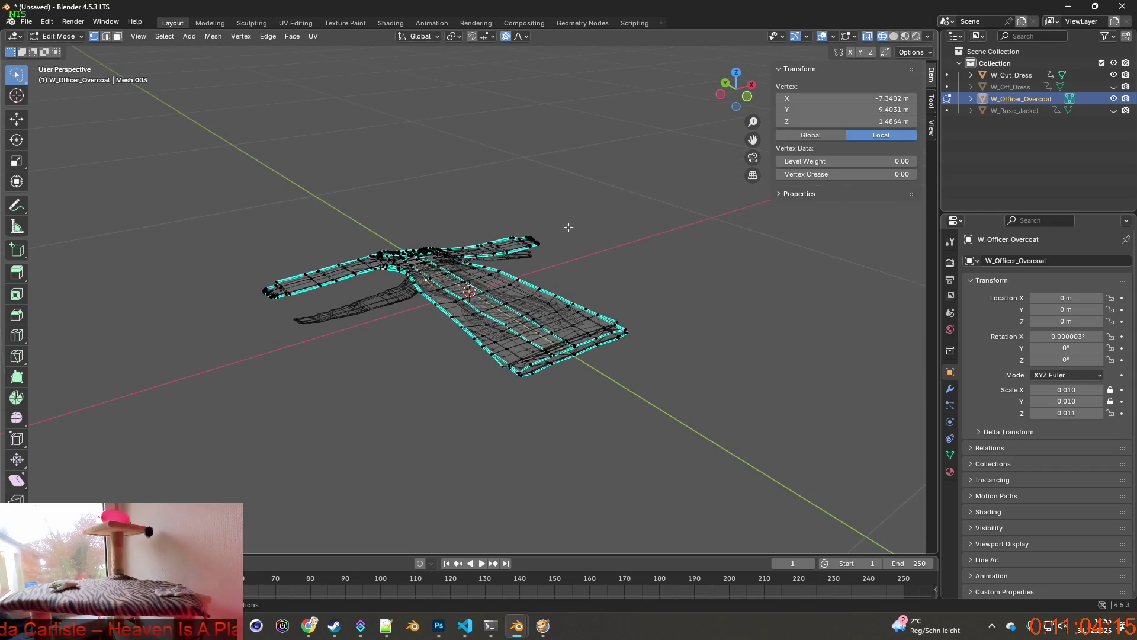
{"action": "left_click_drag", "start_coordinate": [426, 274], "coordinate": [450, 287]}
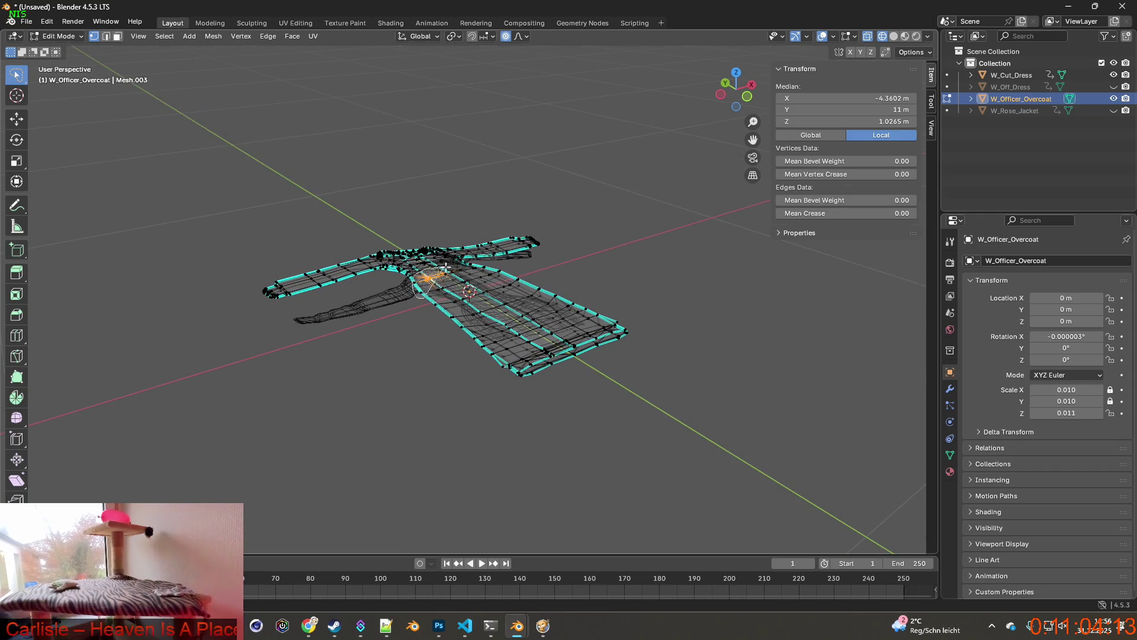
{"action": "key", "text": "g"}
{"action": "key", "text": "y"}
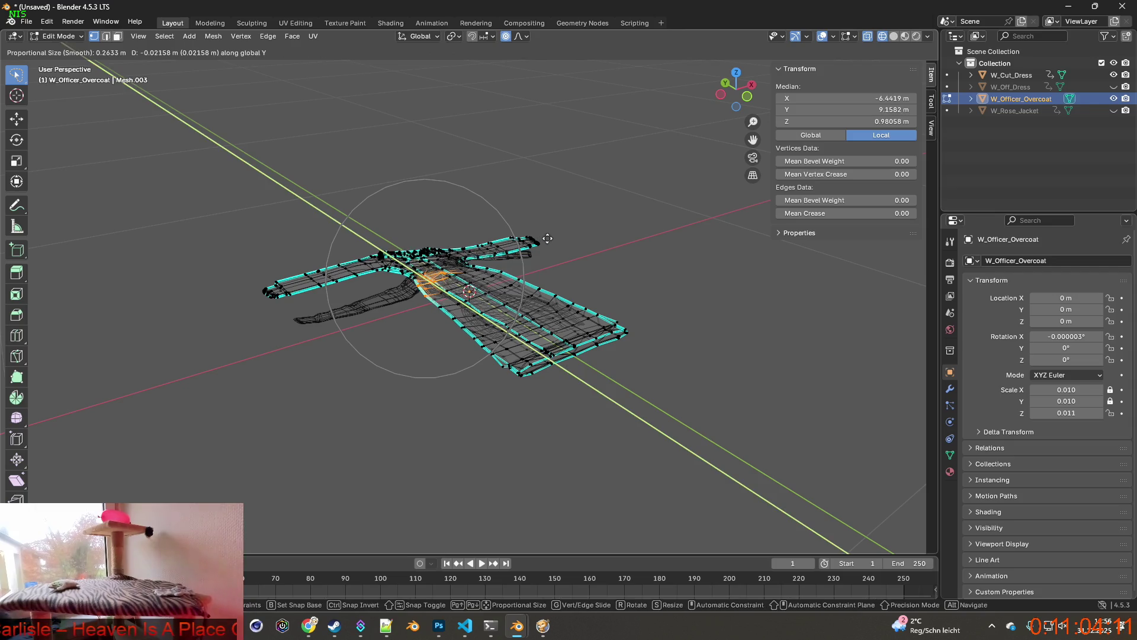
{"action": "key", "text": "x"}
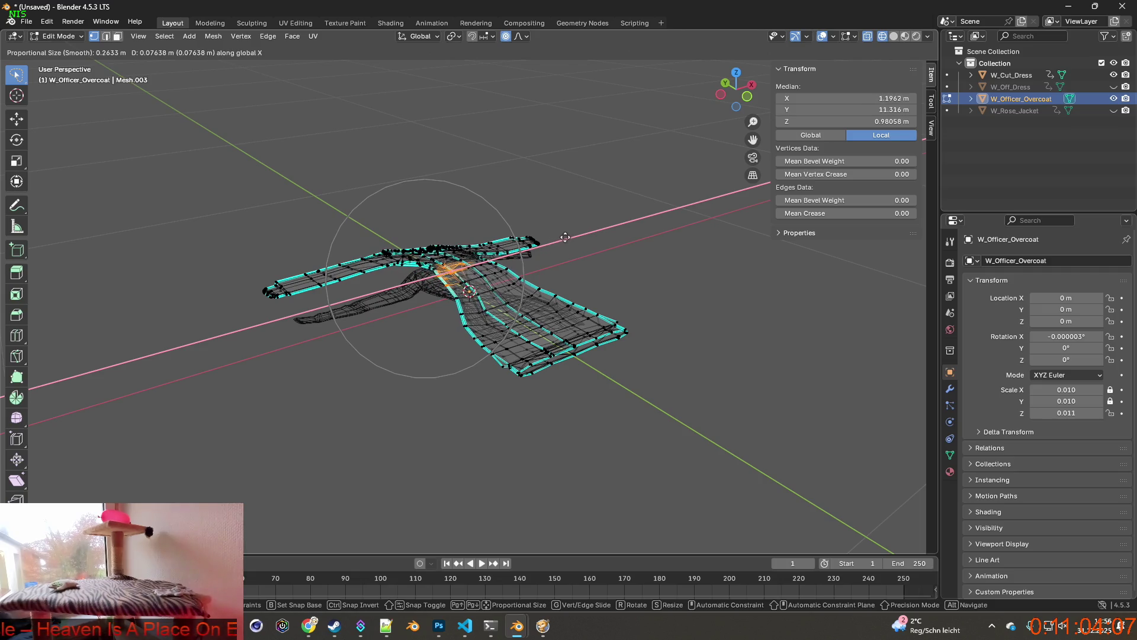
{"action": "mouse_move", "coordinate": [564, 237]}
{"action": "middle_mouse_down", "text": "alt"}
{"action": "mouse_move", "coordinate": [506, 243]}
{"action": "mouse_move", "coordinate": [489, 265]}
{"action": "middle_mouse_up", "text": "alt"}
{"action": "key", "text": "Escape"}
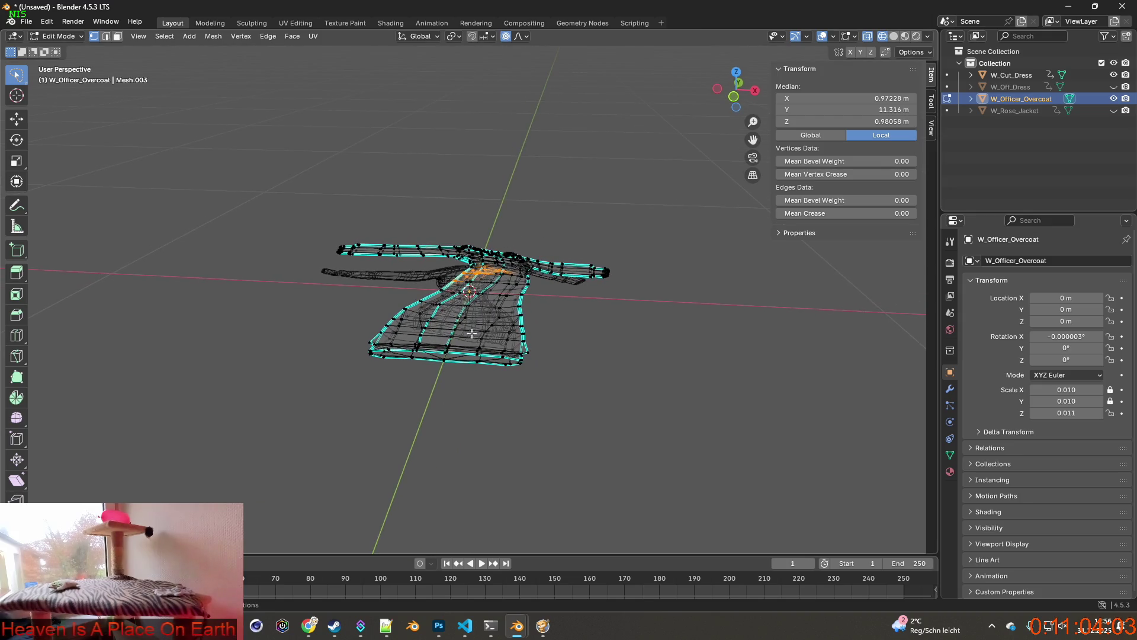
Step: Pull the lower-right hem vertices out along X, then return to Object Mode
{"action": "right_click_drag", "start_coordinate": [474, 342], "coordinate": [571, 337], "text": "ctrl"}
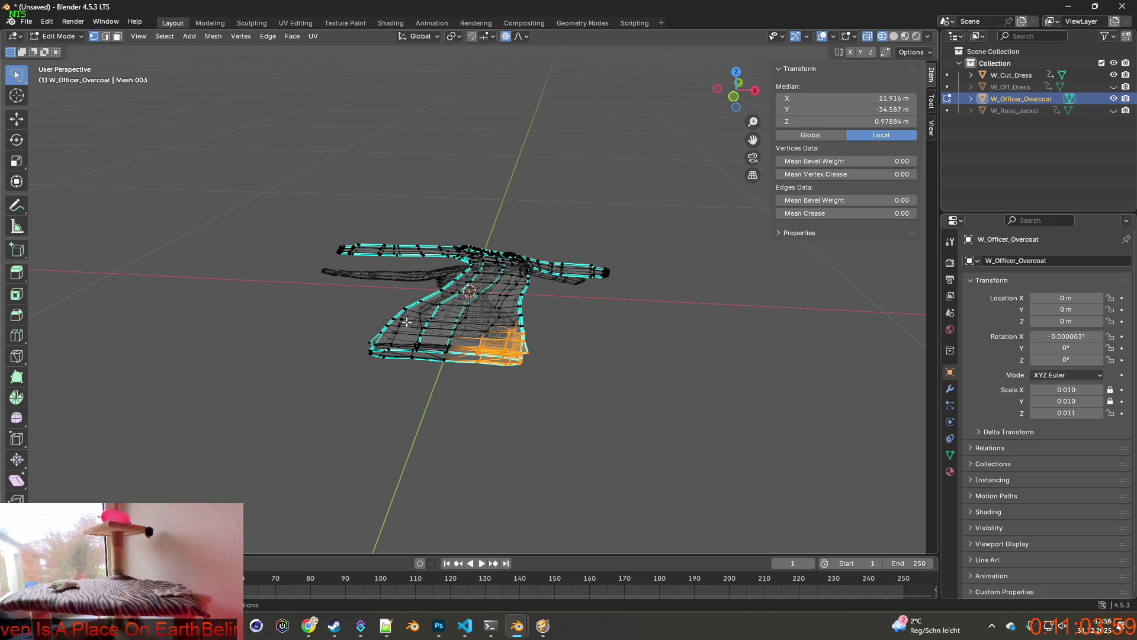
{"action": "mouse_move", "coordinate": [545, 374]}
{"action": "right_mouse_down", "text": "ctrl"}
{"action": "mouse_move", "coordinate": [533, 391]}
{"action": "mouse_move", "coordinate": [509, 347]}
{"action": "right_mouse_up", "text": "ctrl"}
{"action": "key", "text": "g"}
{"action": "key", "text": "x"}
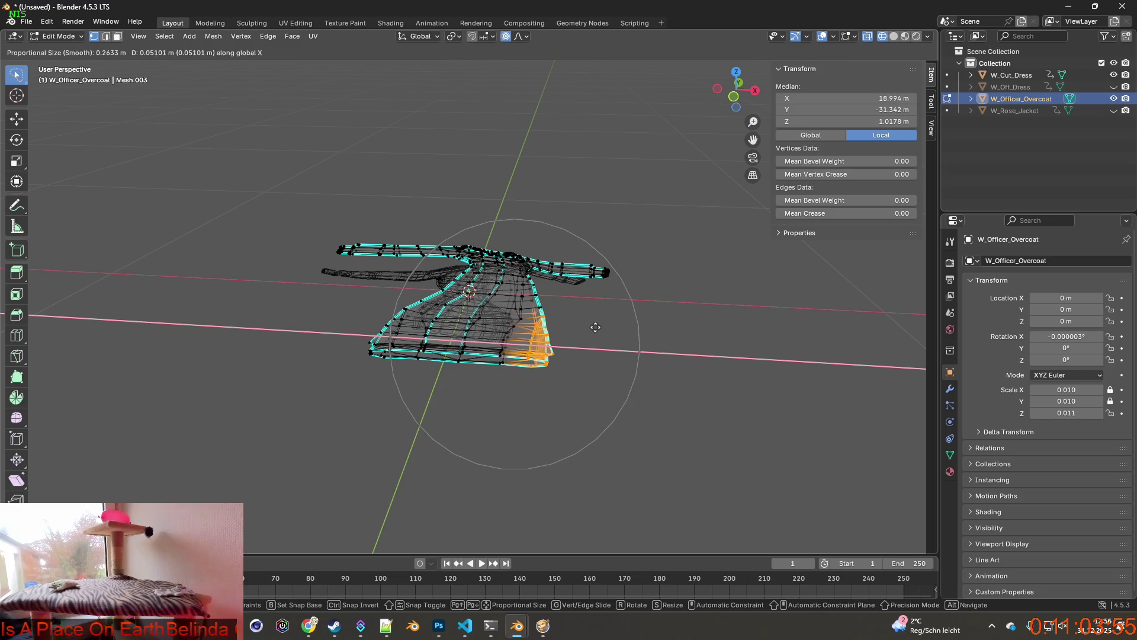
{"action": "left_click", "coordinate": [592, 325]}
{"action": "mouse_move", "coordinate": [592, 326]}
{"action": "middle_mouse_down"}
{"action": "mouse_move", "coordinate": [492, 347]}
{"action": "mouse_move", "coordinate": [594, 343]}
{"action": "mouse_move", "coordinate": [579, 353]}
{"action": "mouse_move", "coordinate": [529, 324]}
{"action": "middle_mouse_up"}
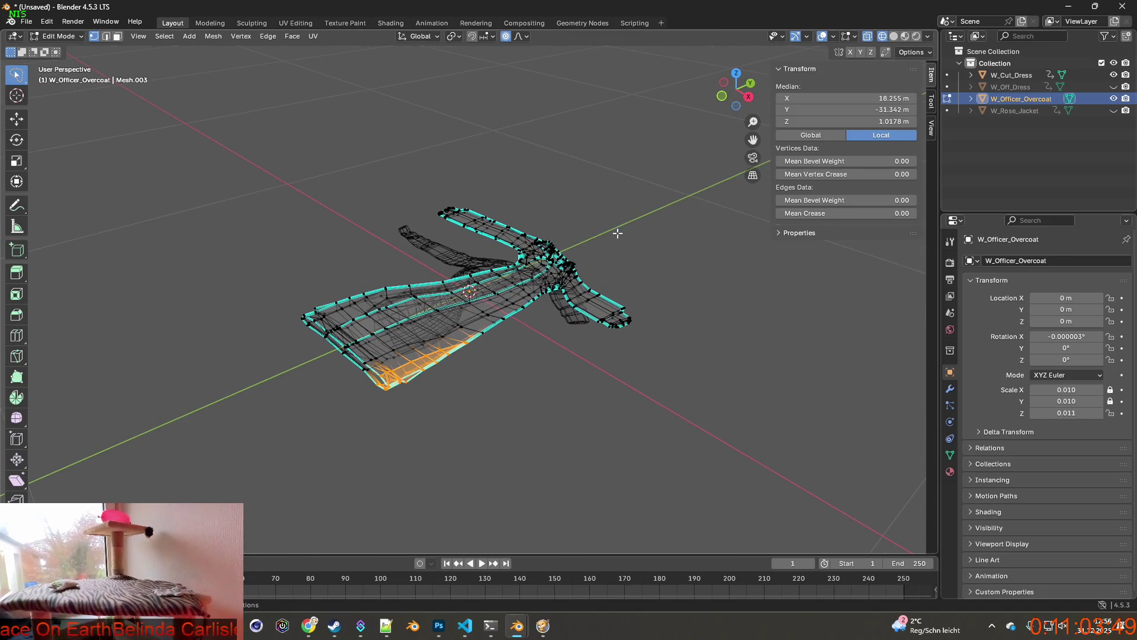
{"action": "left_click", "coordinate": [57, 36]}
{"action": "left_click", "coordinate": [59, 49]}
Step: Nudge the whole overcoat up along Z to a location of 0.000917 m
{"action": "mouse_move", "coordinate": [310, 144]}
{"action": "middle_mouse_down"}
{"action": "mouse_move", "coordinate": [444, 169]}
{"action": "mouse_move", "coordinate": [435, 137]}
{"action": "mouse_move", "coordinate": [450, 166]}
{"action": "mouse_move", "coordinate": [253, 163]}
{"action": "mouse_move", "coordinate": [468, 179]}
{"action": "mouse_move", "coordinate": [478, 170]}
{"action": "middle_mouse_up"}
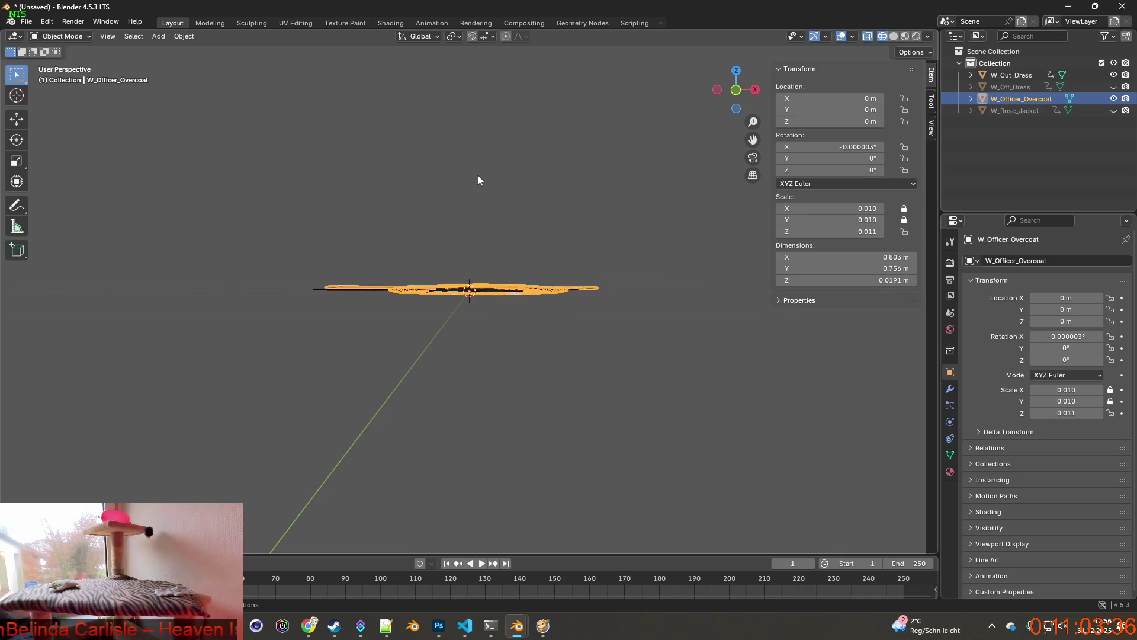
{"action": "key", "text": "g"}
{"action": "key", "text": "z"}
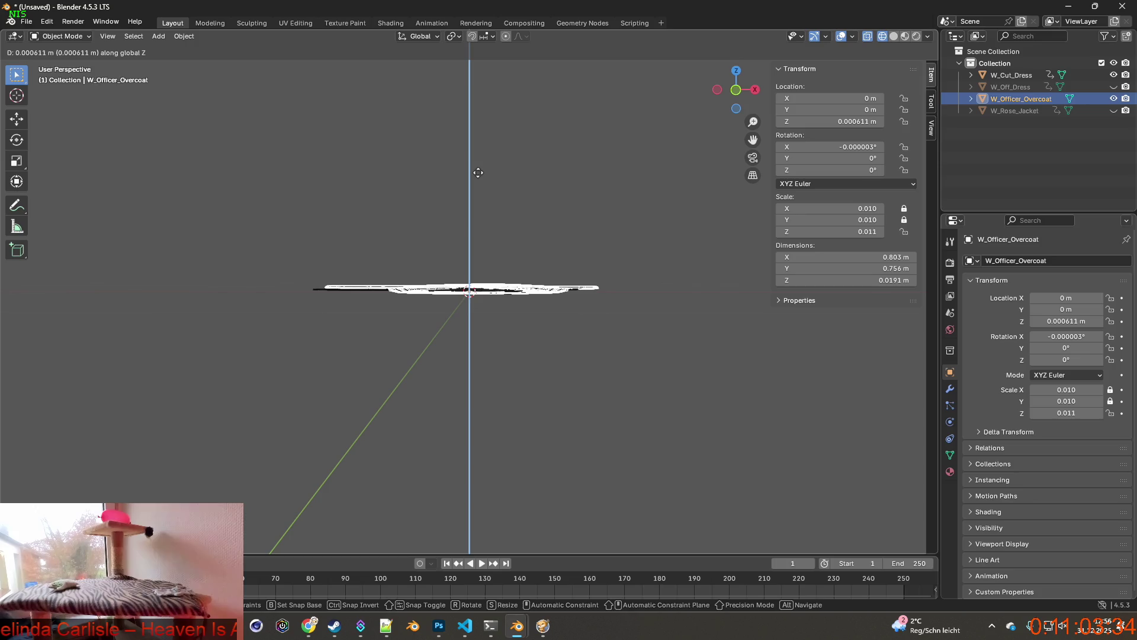
{"action": "left_click", "coordinate": [479, 171]}
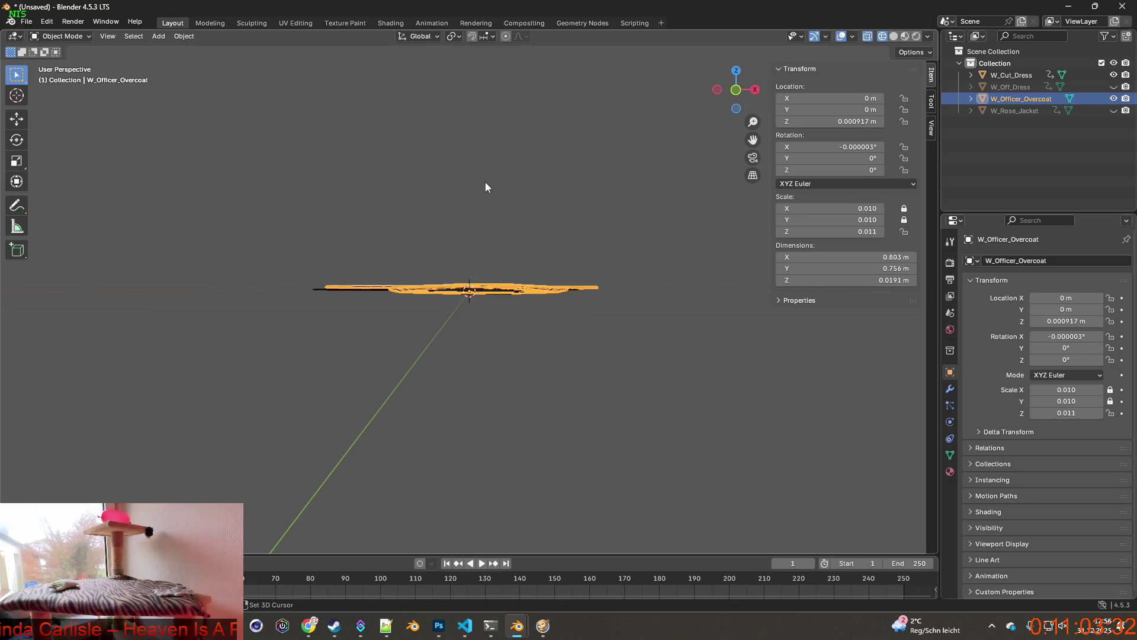
{"action": "mouse_move", "coordinate": [485, 185]}
{"action": "middle_mouse_down"}
{"action": "mouse_move", "coordinate": [436, 198]}
{"action": "mouse_move", "coordinate": [100, 80]}
{"action": "middle_mouse_up"}
{"action": "left_click", "coordinate": [62, 36]}
{"action": "left_click", "coordinate": [63, 49]}
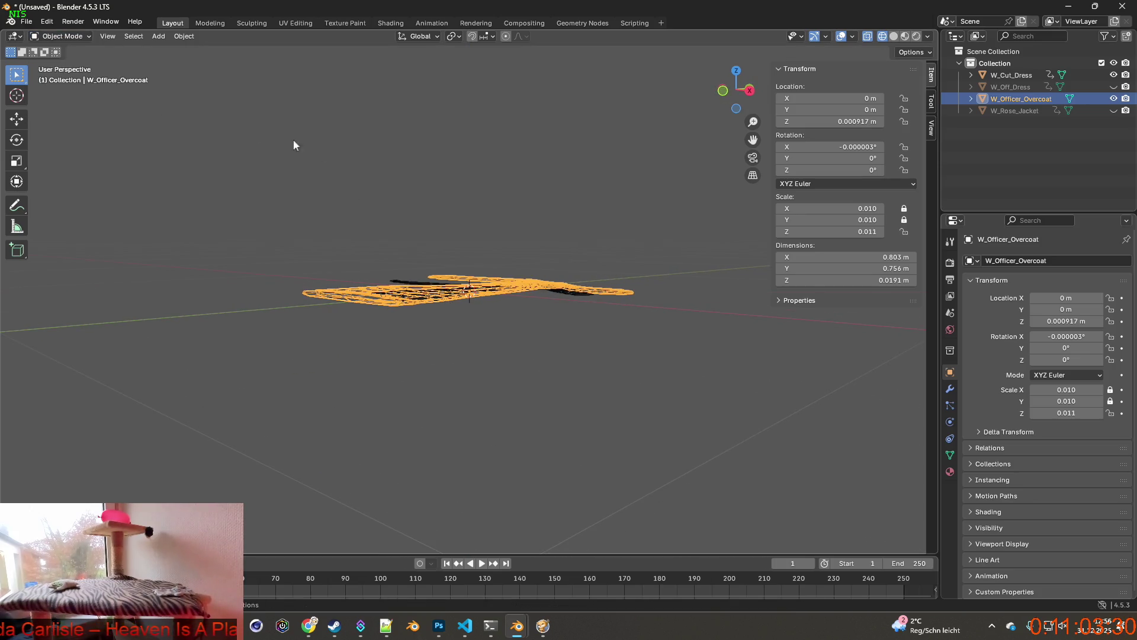
{"action": "middle_click_drag", "start_coordinate": [293, 139], "coordinate": [500, 192]}
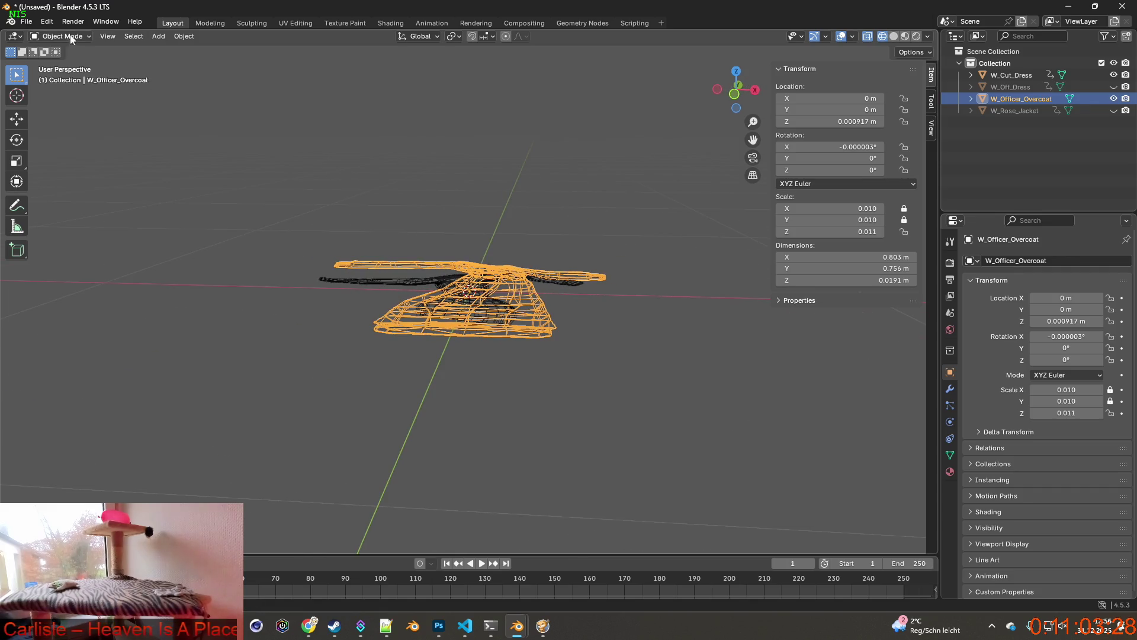
{"action": "left_click", "coordinate": [26, 21]}
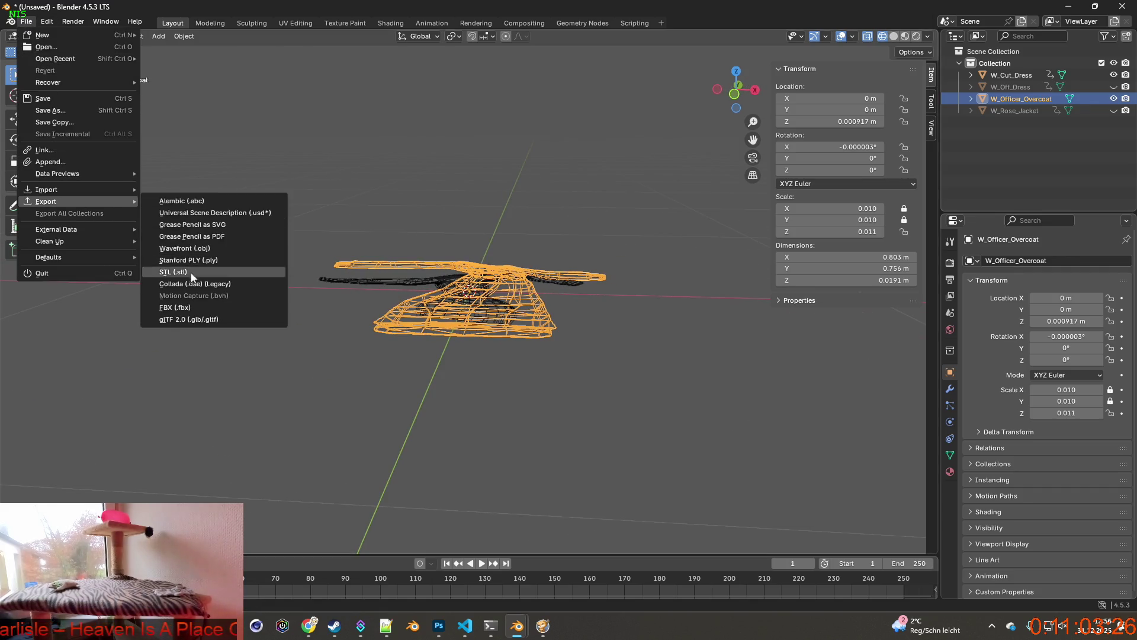
Step: Hide W_Cut_Dress in the outliner and choose FBX as the export format
{"action": "left_click", "coordinate": [1114, 75]}
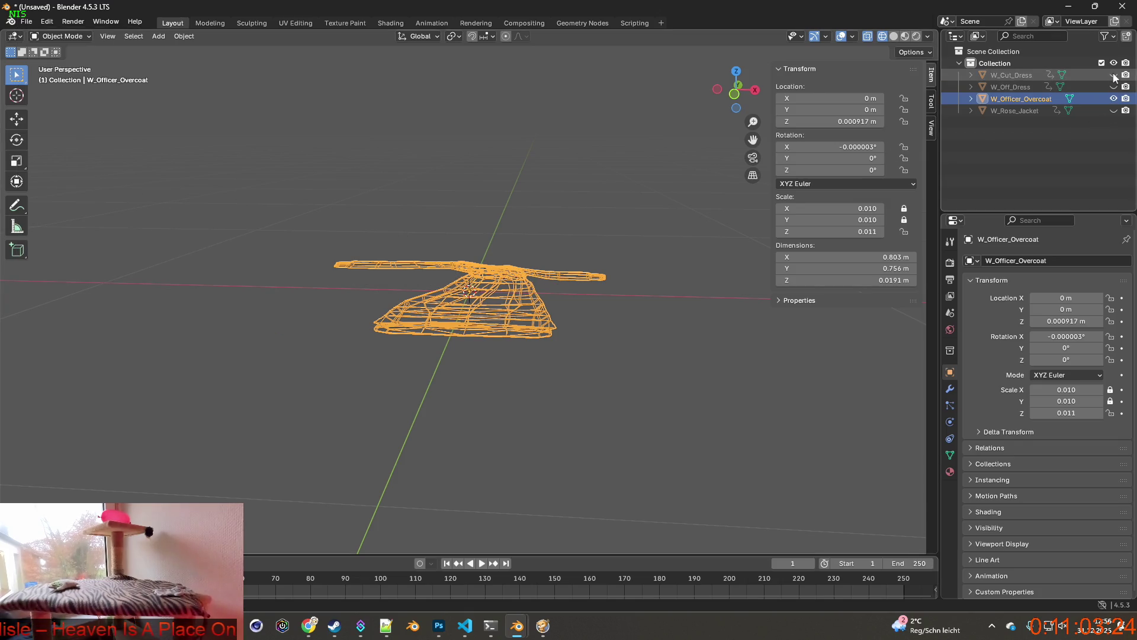
{"action": "left_click", "coordinate": [31, 23]}
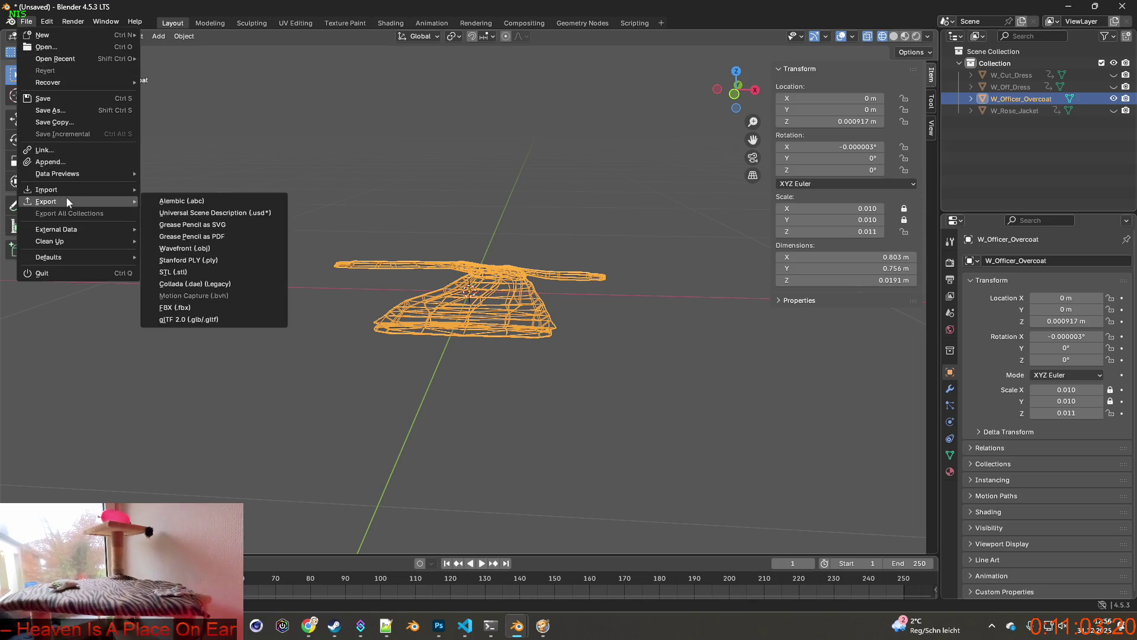
{"action": "mouse_move", "coordinate": [67, 199]}
{"action": "left_click", "coordinate": [210, 309]}
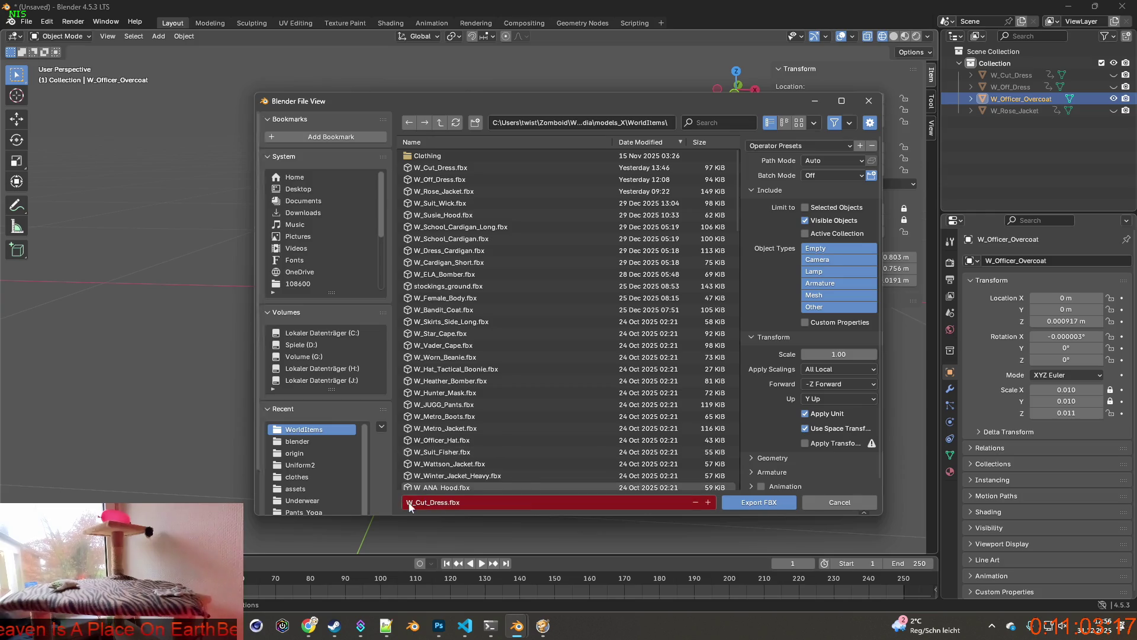
Step: Filter for W_Officer and overwrite W_Officer_Overcoat.fbx with the new export
{"action": "left_click", "coordinate": [720, 122]}
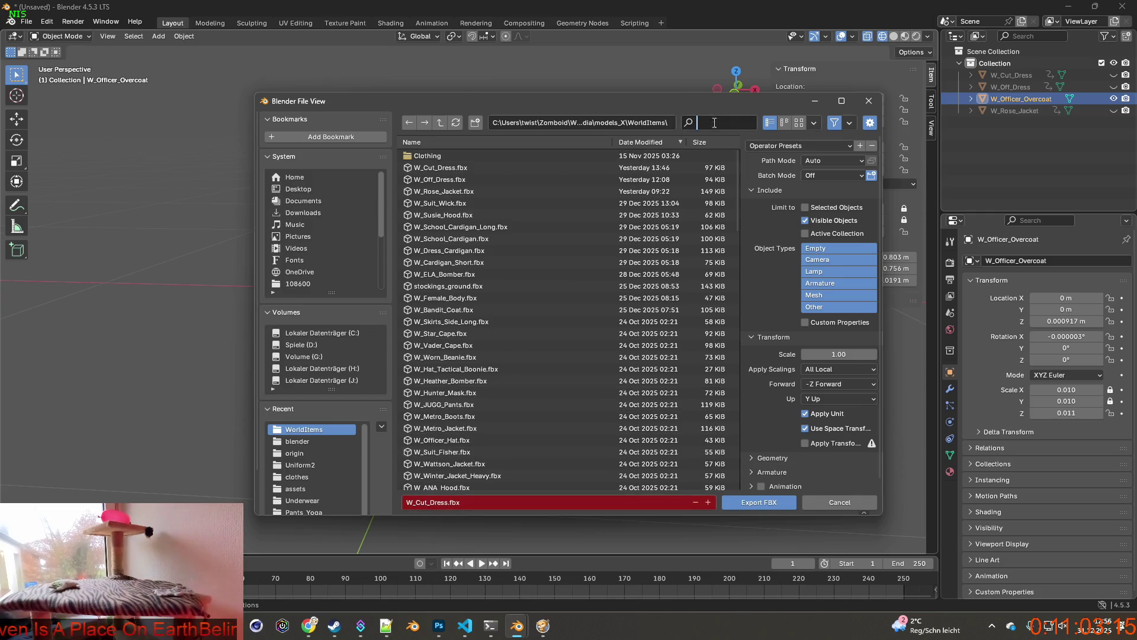
{"action": "type", "text": "W_Officer_Overcoat"}
{"action": "key", "text": "Return"}
{"action": "left_click", "coordinate": [452, 158]}
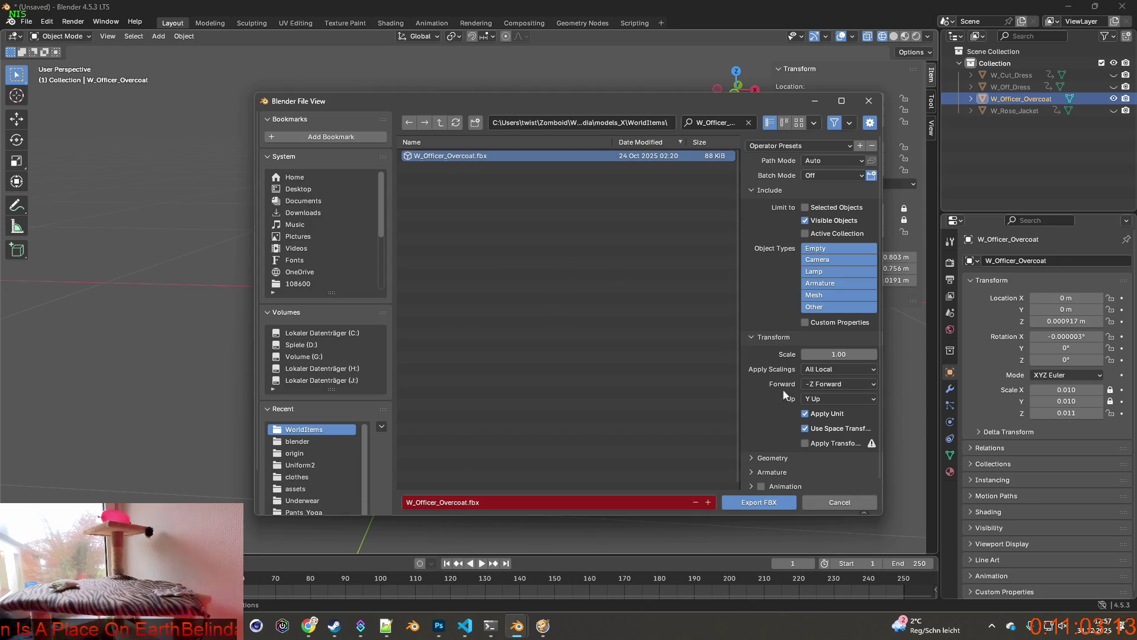
{"action": "left_click", "coordinate": [756, 507]}
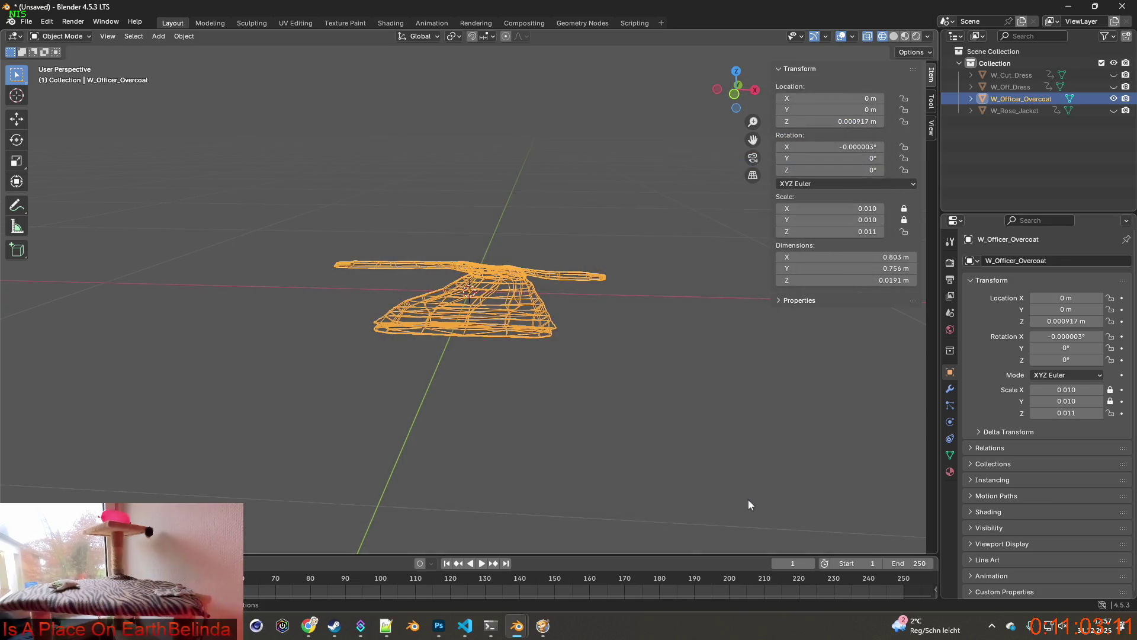
{"action": "left_click", "coordinate": [542, 626]}
Step: Resume the game, put on the Officer Overcoat, then take it off to drop it
{"action": "key", "text": "space"}
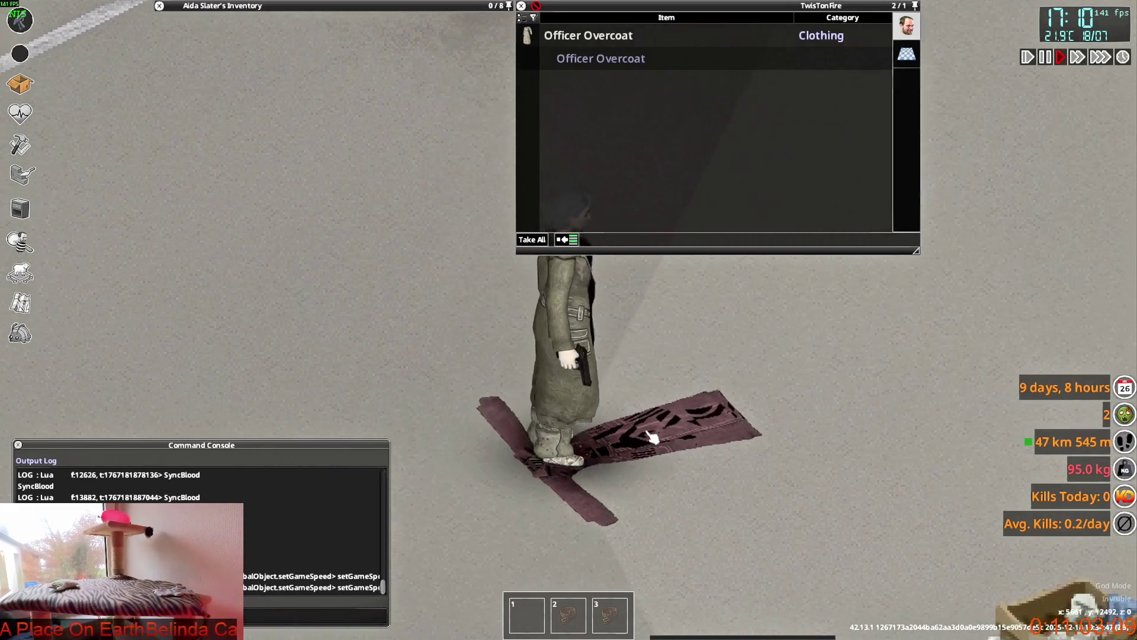
{"action": "double_click", "coordinate": [632, 45]}
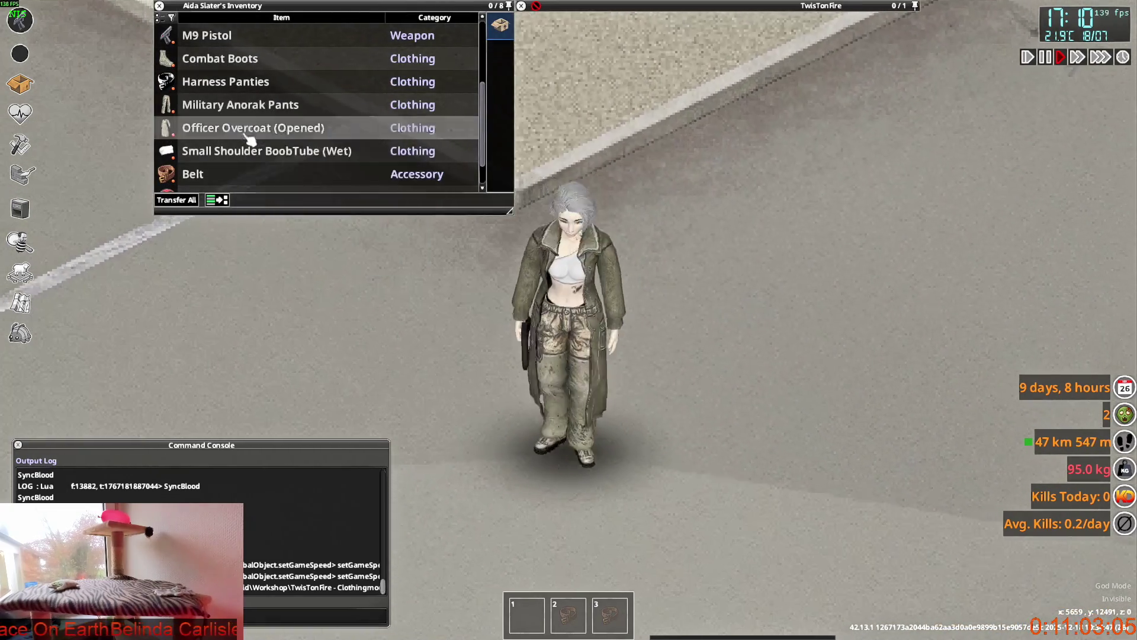
{"action": "double_click", "coordinate": [286, 129]}
Step: Walk around the dropped overcoat to inspect its ground model from each side
{"action": "key", "text": "d"}
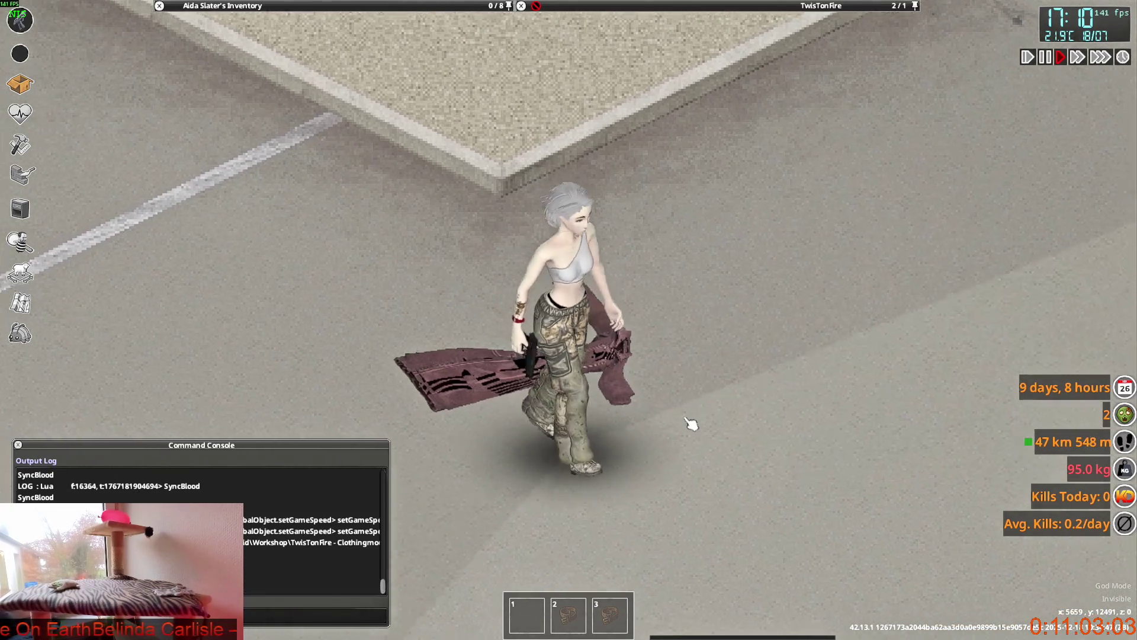
{"action": "key", "text": "a"}
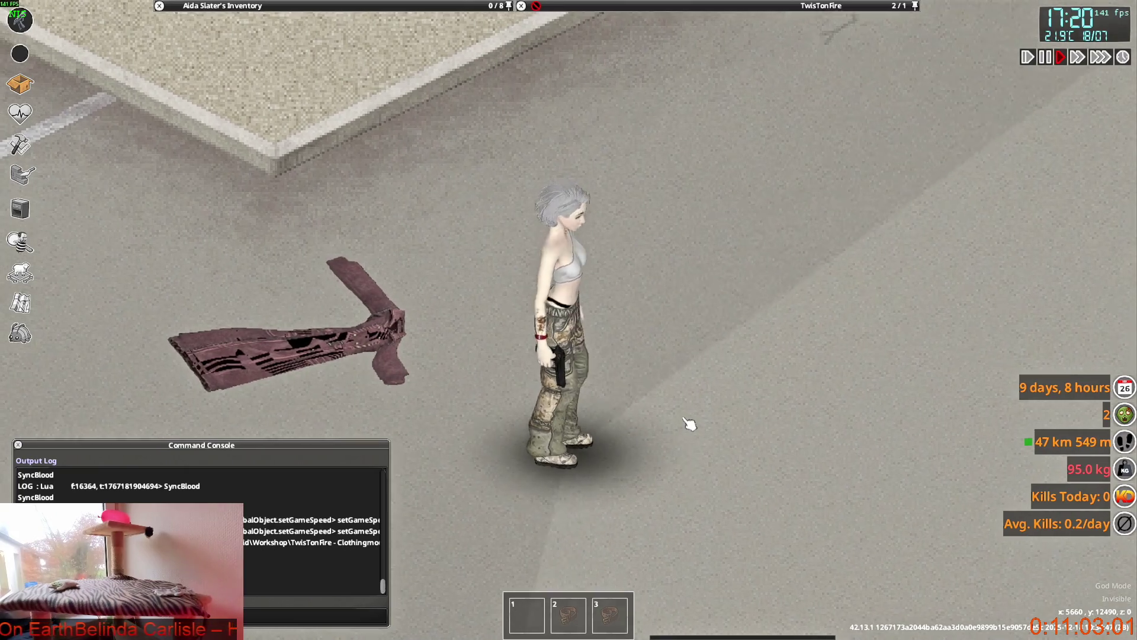
{"action": "key", "text": "a"}
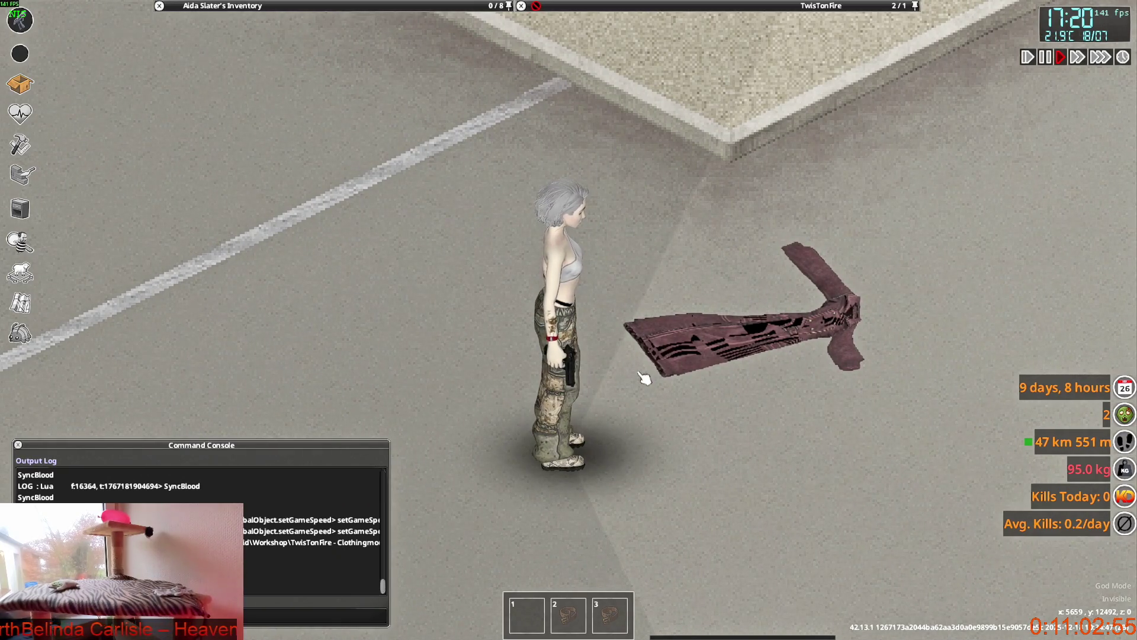
{"action": "key", "text": "d"}
{"action": "key", "text": "d"}
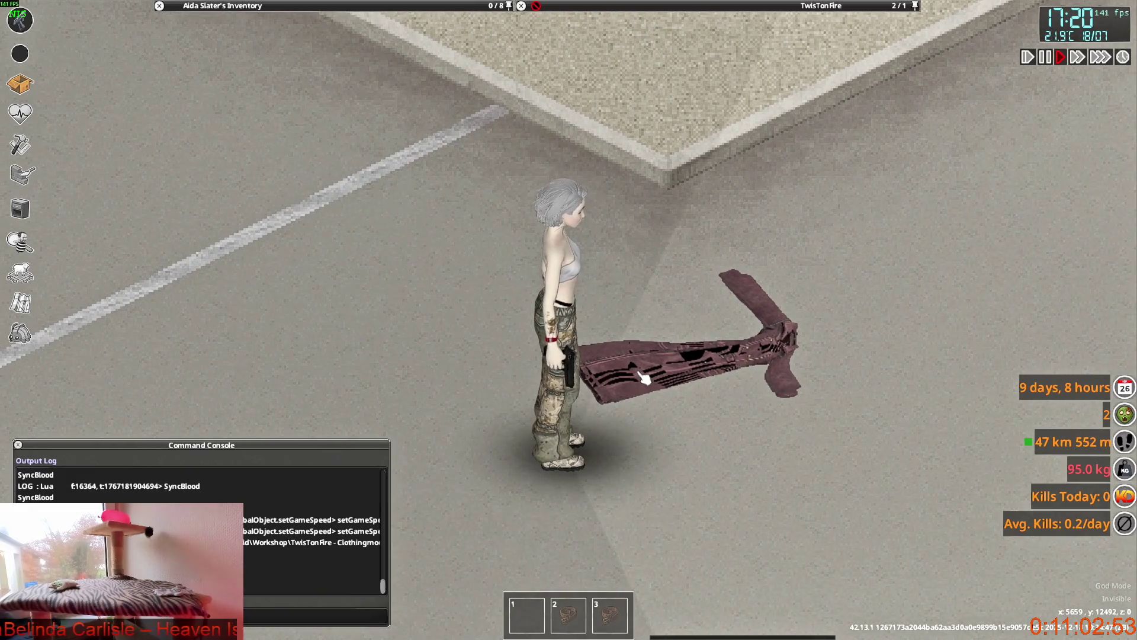
{"action": "key", "text": "w"}
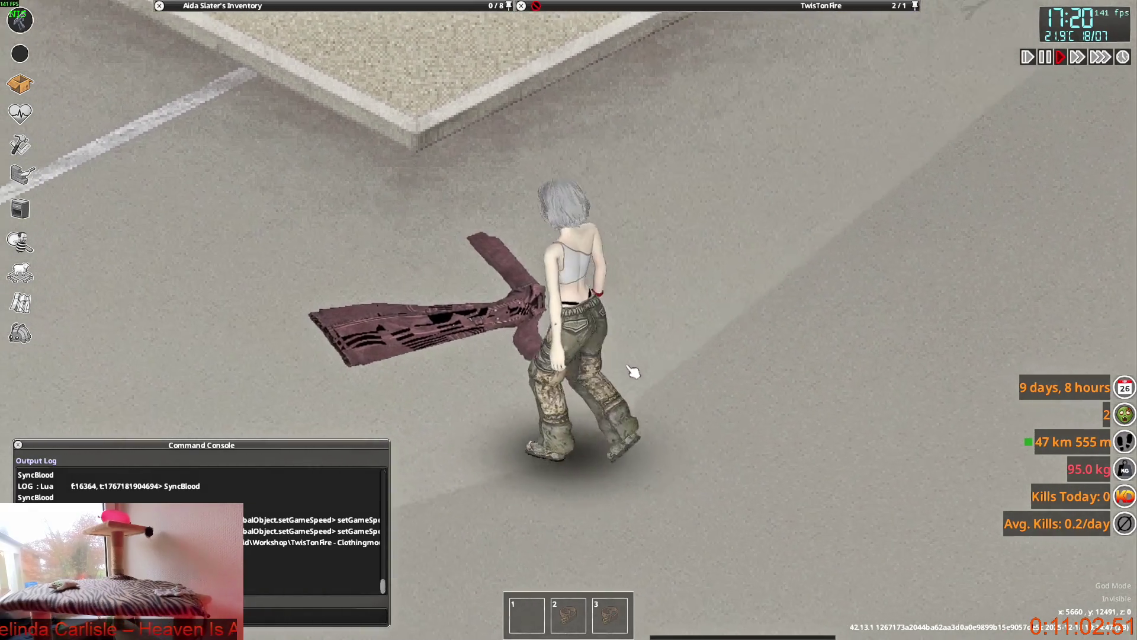
{"action": "key", "text": "s"}
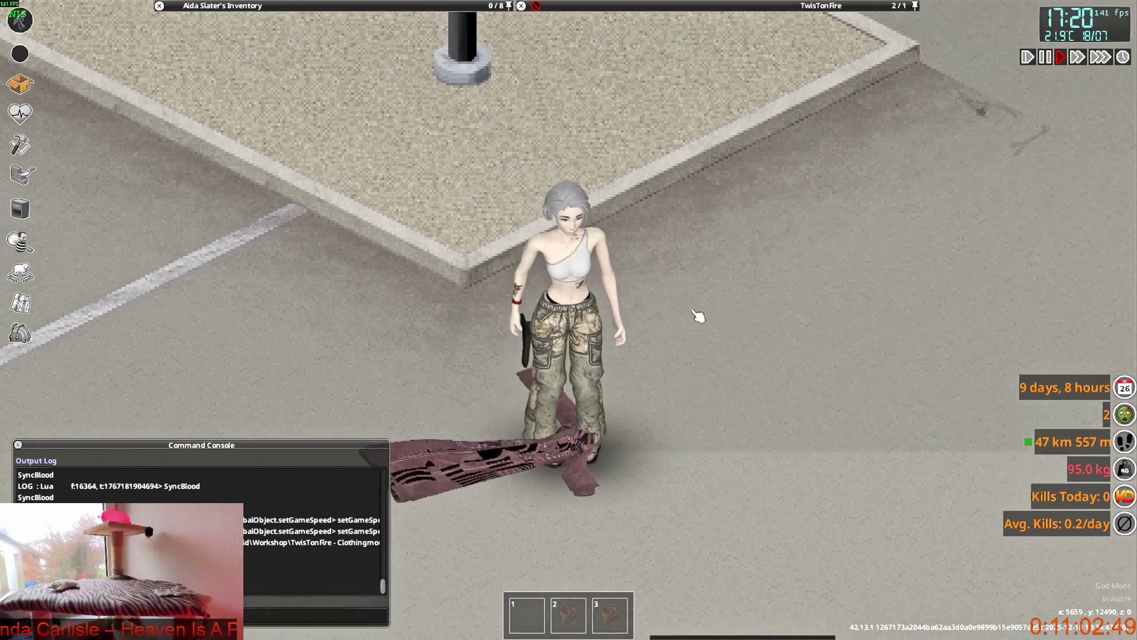
Step: Back in Blender, scale the overcoat's Z to 0.016 from an edge-on view
{"action": "key", "text": "alt+Tab"}
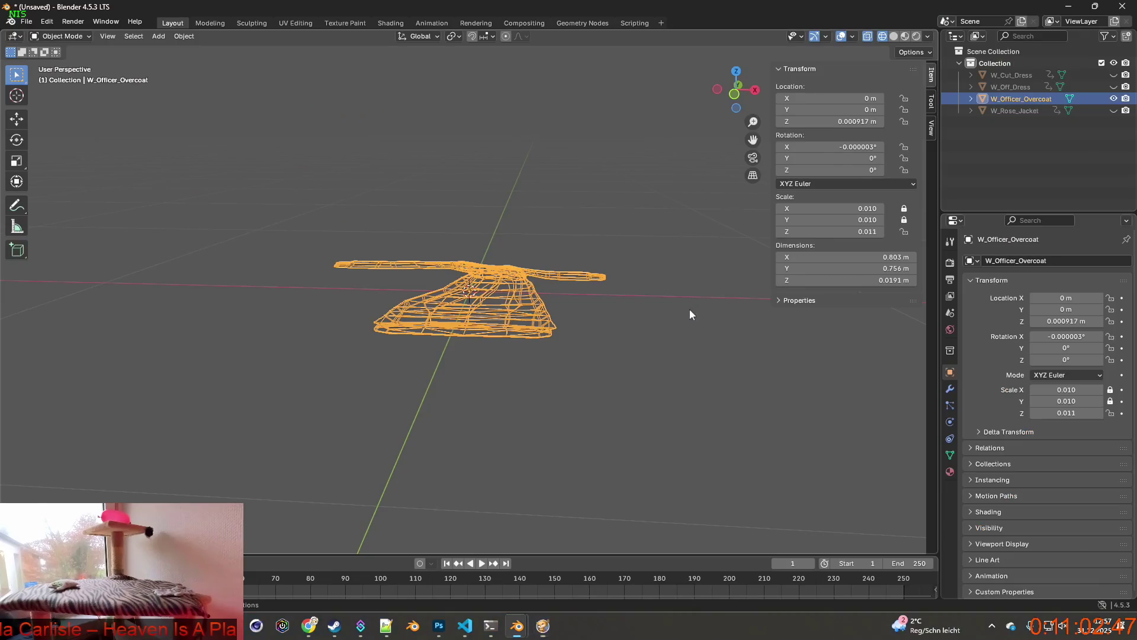
{"action": "middle_click_drag", "start_coordinate": [622, 323], "coordinate": [627, 307]}
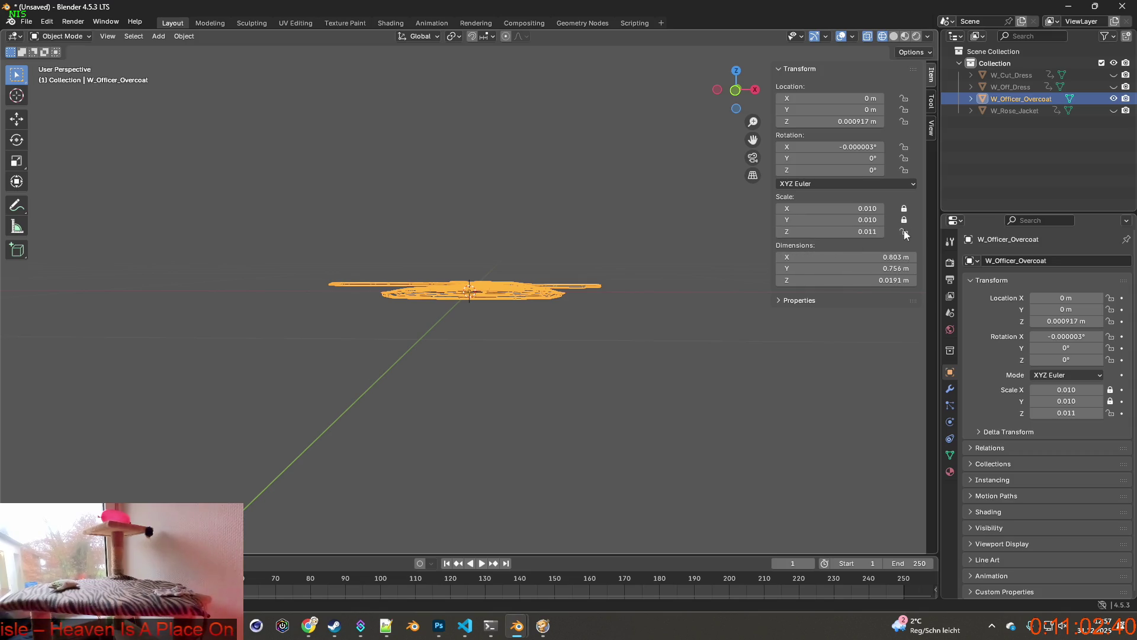
{"action": "key", "text": "s"}
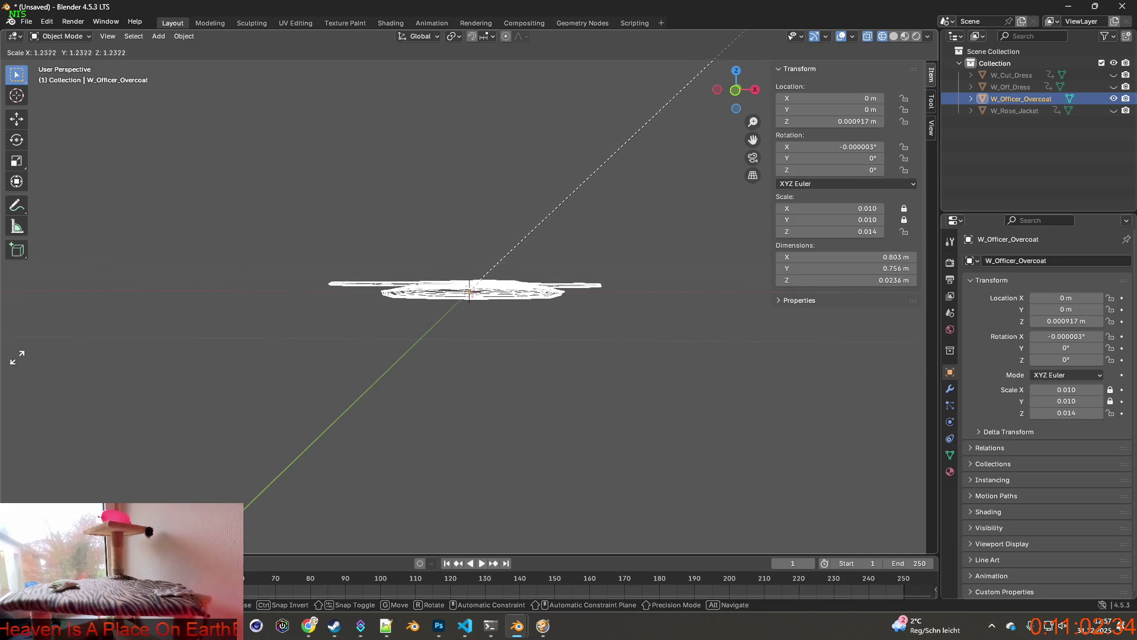
{"action": "left_click", "coordinate": [266, 302]}
{"action": "mouse_move", "coordinate": [294, 383]}
{"action": "middle_mouse_down"}
{"action": "mouse_move", "coordinate": [255, 370]}
{"action": "mouse_move", "coordinate": [279, 389]}
{"action": "mouse_move", "coordinate": [308, 389]}
{"action": "middle_mouse_up"}
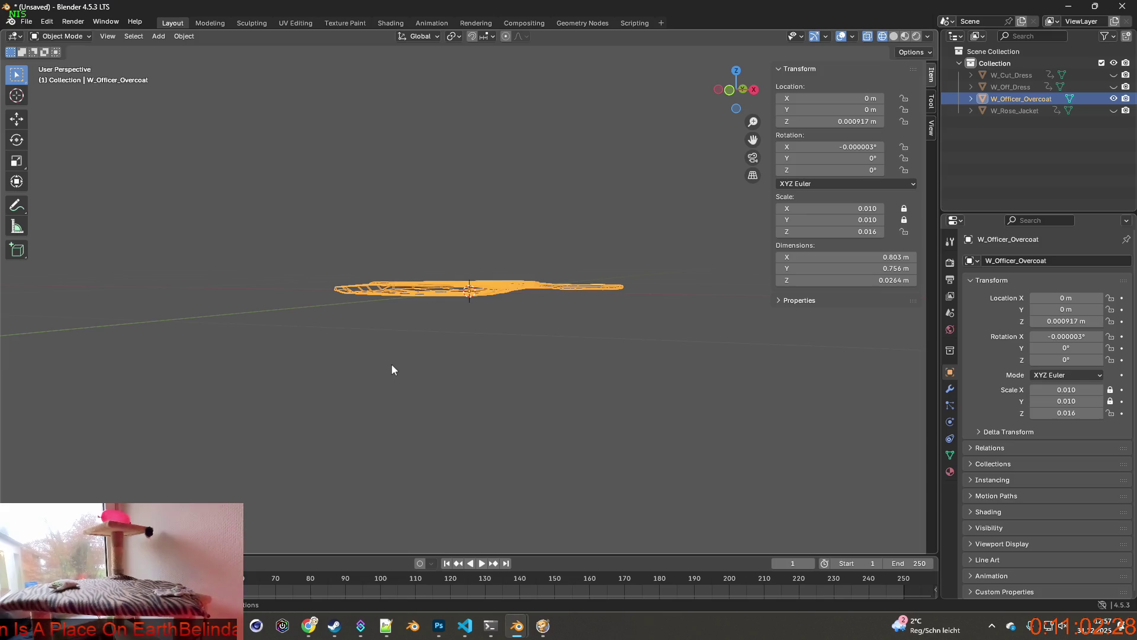
Step: Lower the overcoat along Z to a location of 0.000152 m
{"action": "key", "text": "g"}
{"action": "key", "text": "z"}
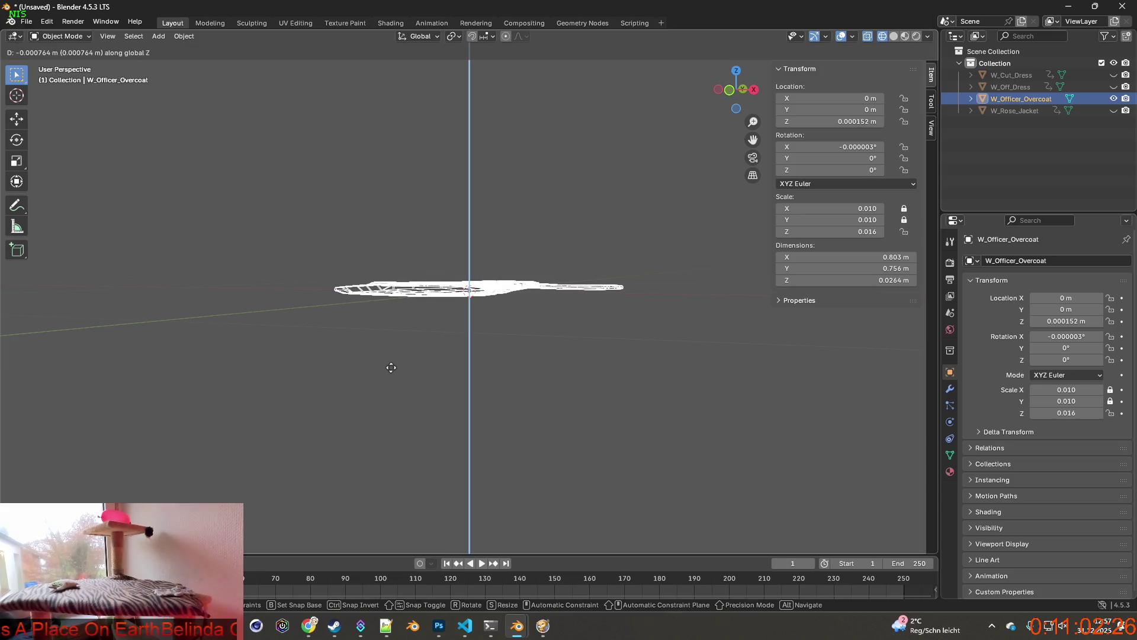
{"action": "left_click", "coordinate": [391, 368]}
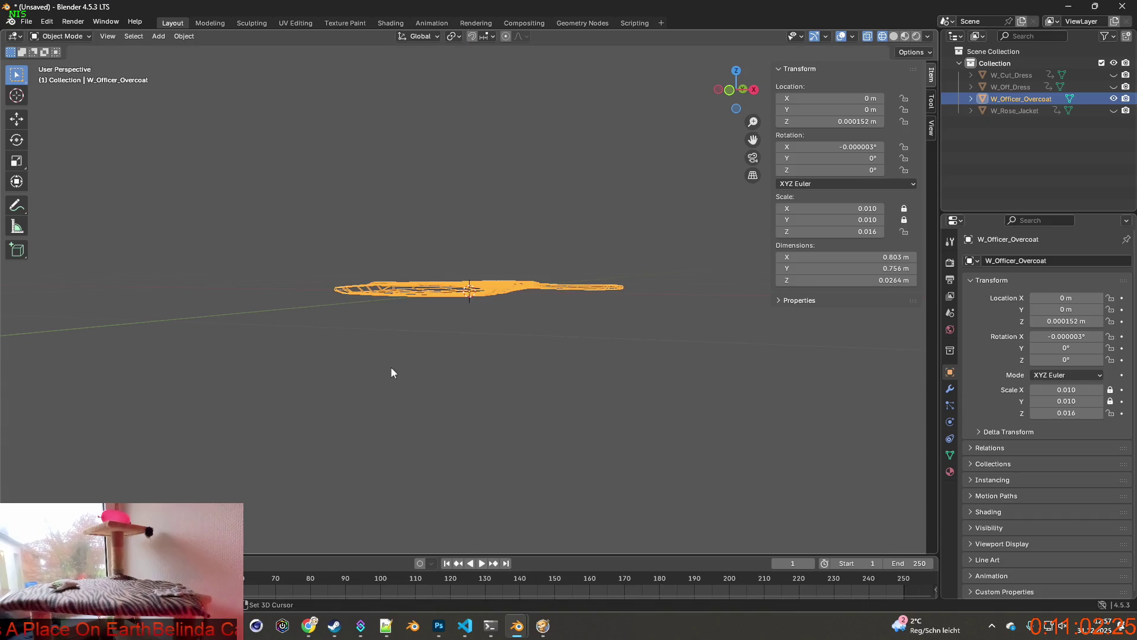
Step: Use Save As to rename Untitled.blend to worldnewitems.blend and save it
{"action": "left_click", "coordinate": [26, 21]}
{"action": "left_click", "coordinate": [45, 98]}
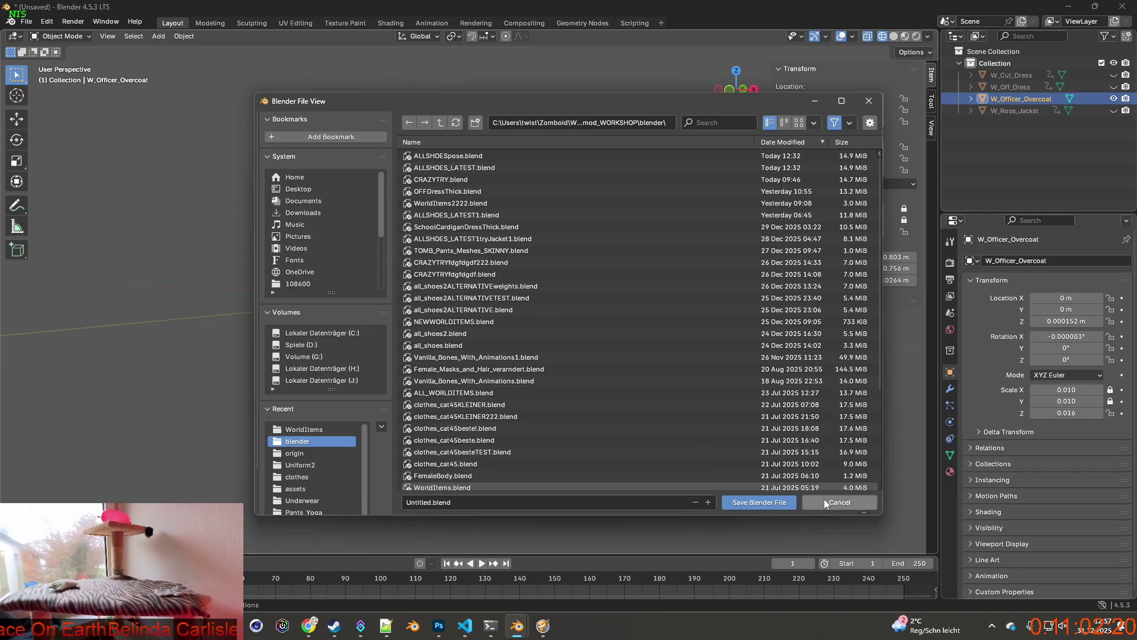
{"action": "left_click", "coordinate": [824, 500]}
{"action": "left_click", "coordinate": [26, 21]}
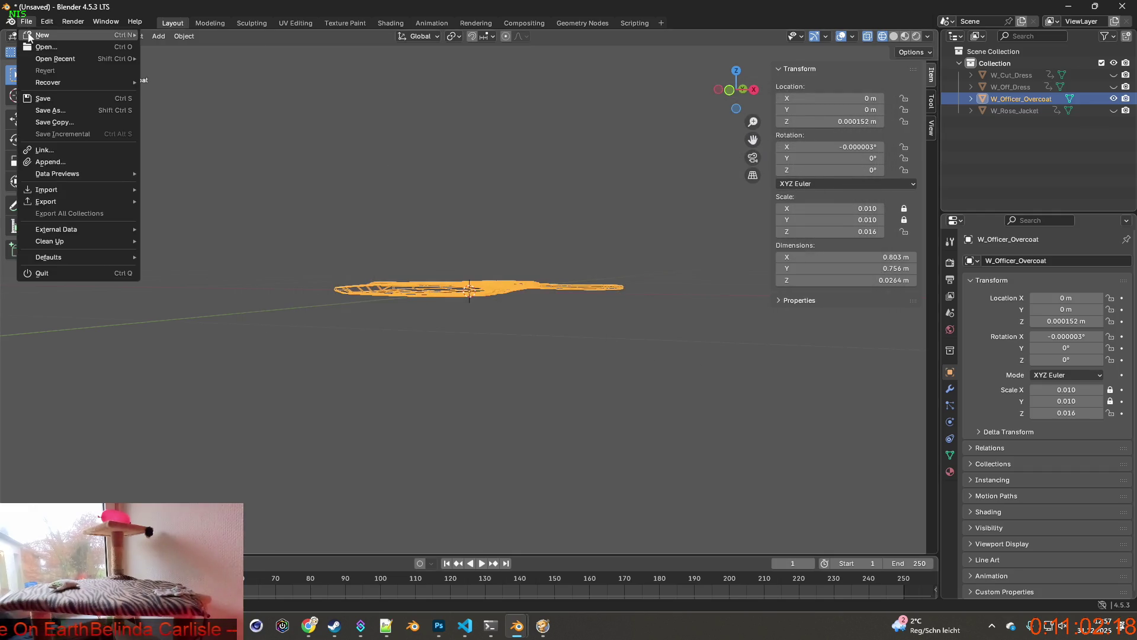
{"action": "left_click", "coordinate": [49, 111]}
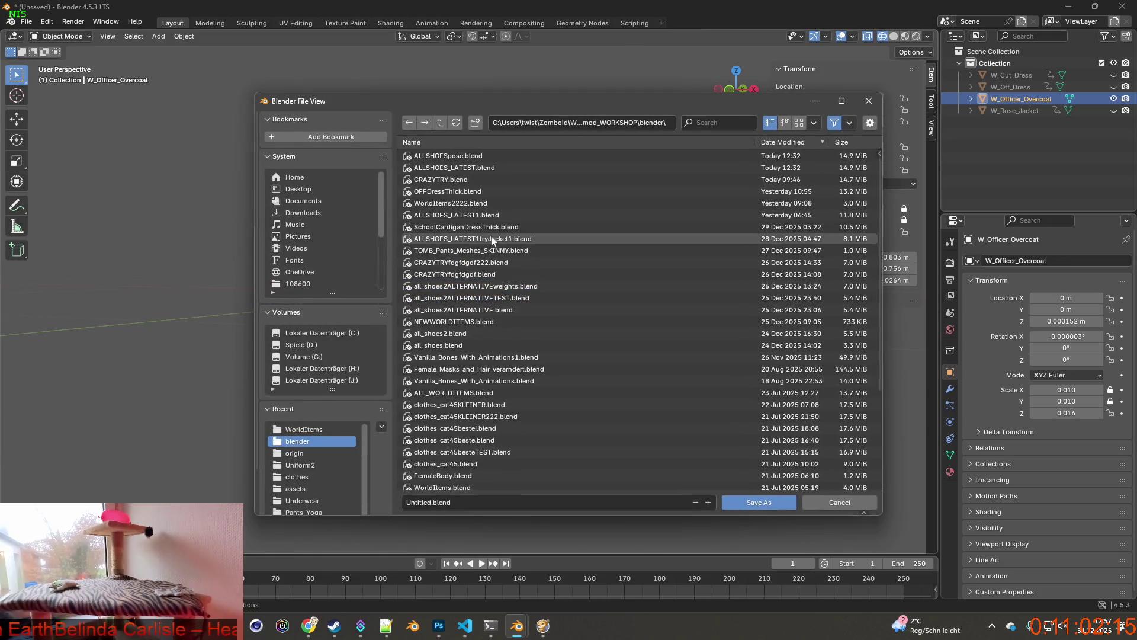
{"action": "left_click", "coordinate": [423, 501]}
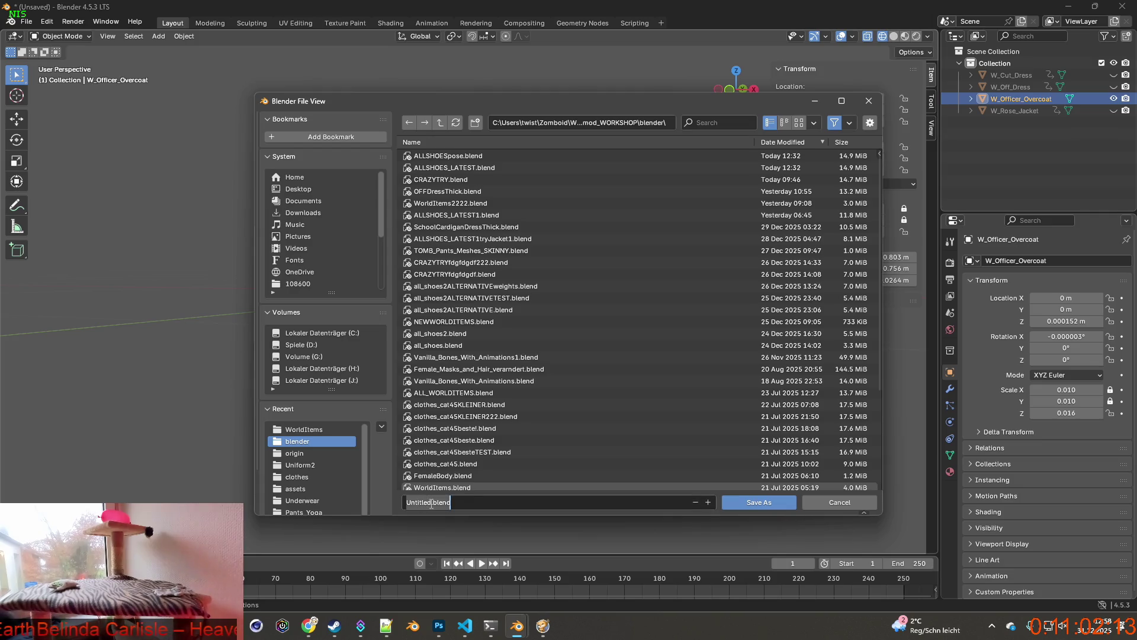
{"action": "key", "text": "Home"}
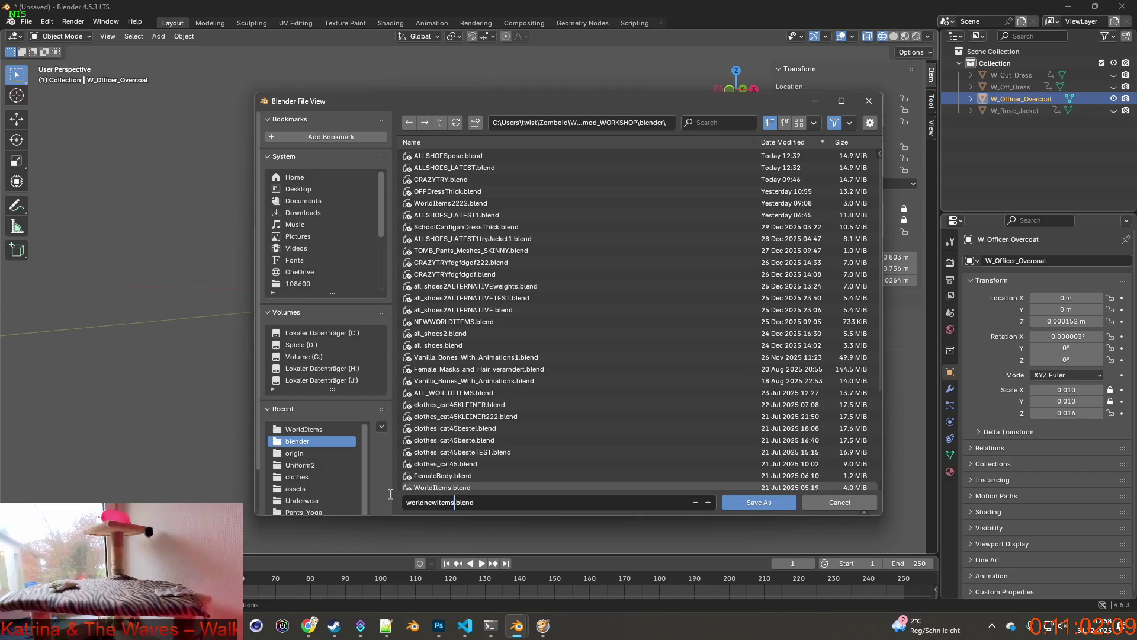
{"action": "key", "text": "Return"}
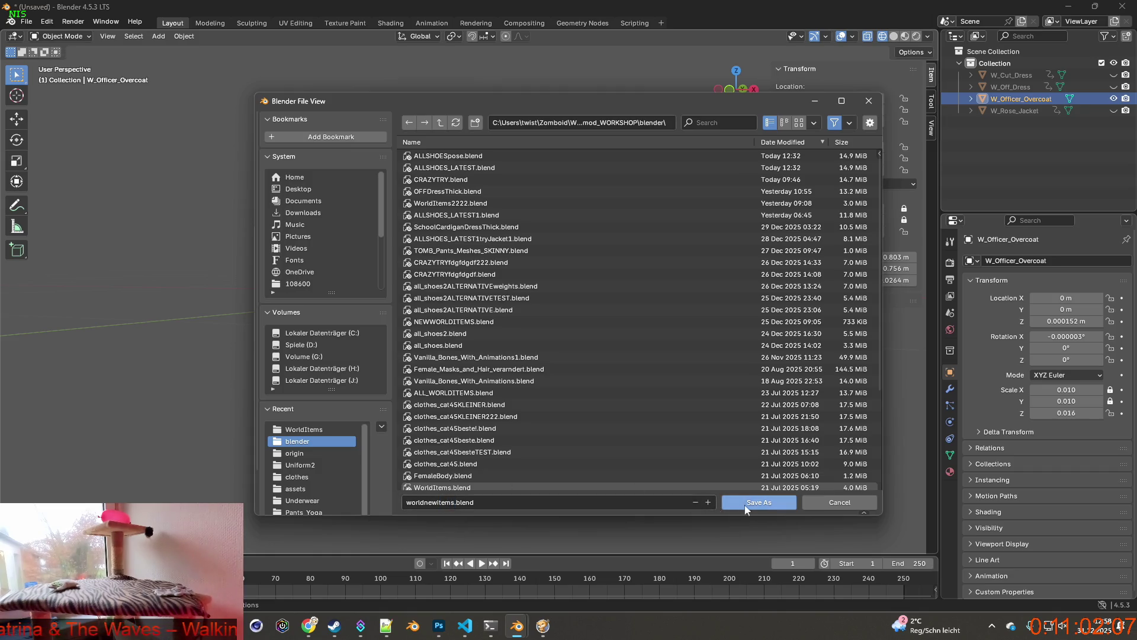
{"action": "left_click", "coordinate": [759, 501]}
{"action": "left_click", "coordinate": [26, 22]}
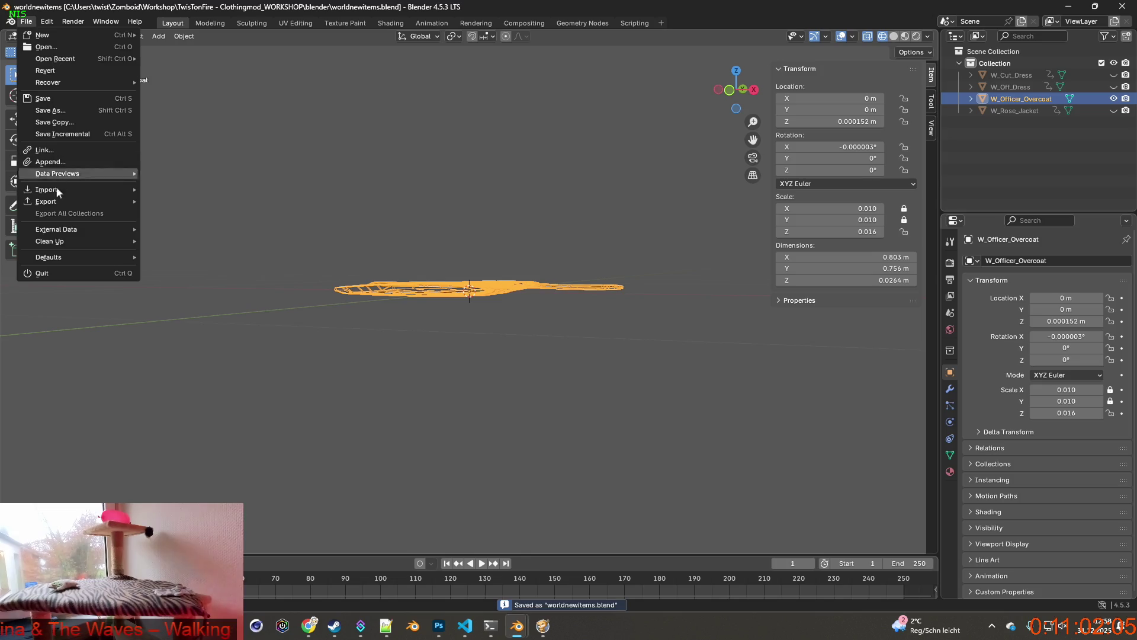
Step: Export the thickened overcoat as FBX, overwriting W_Officer_Overcoat.fbx in WorldItems
{"action": "mouse_move", "coordinate": [82, 205]}
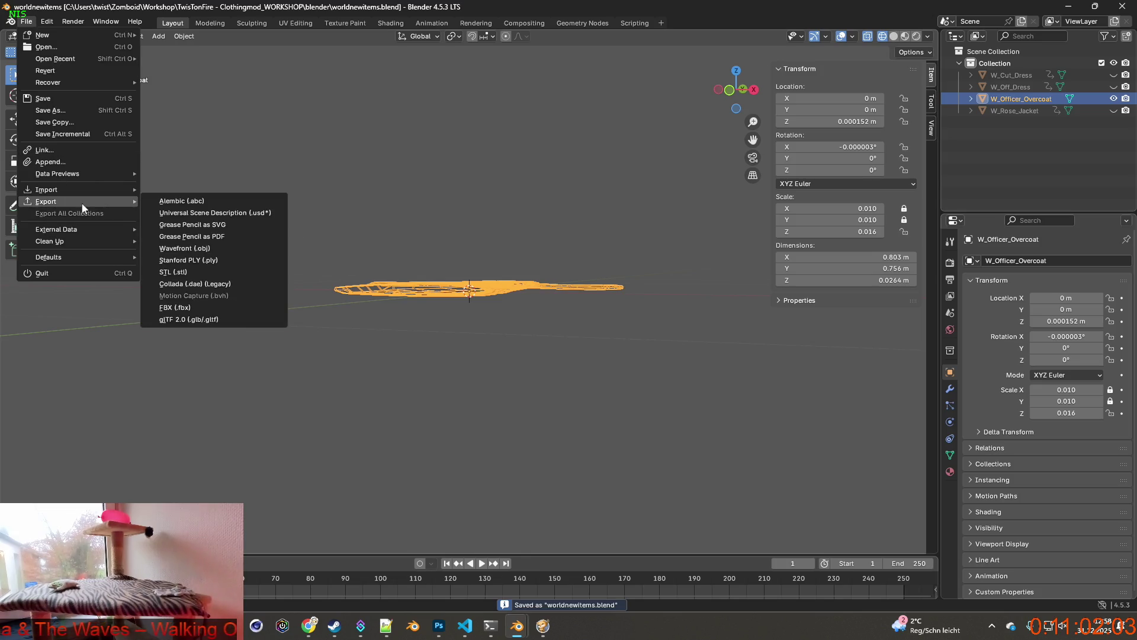
{"action": "left_click", "coordinate": [202, 306]}
{"action": "left_click", "coordinate": [474, 169]}
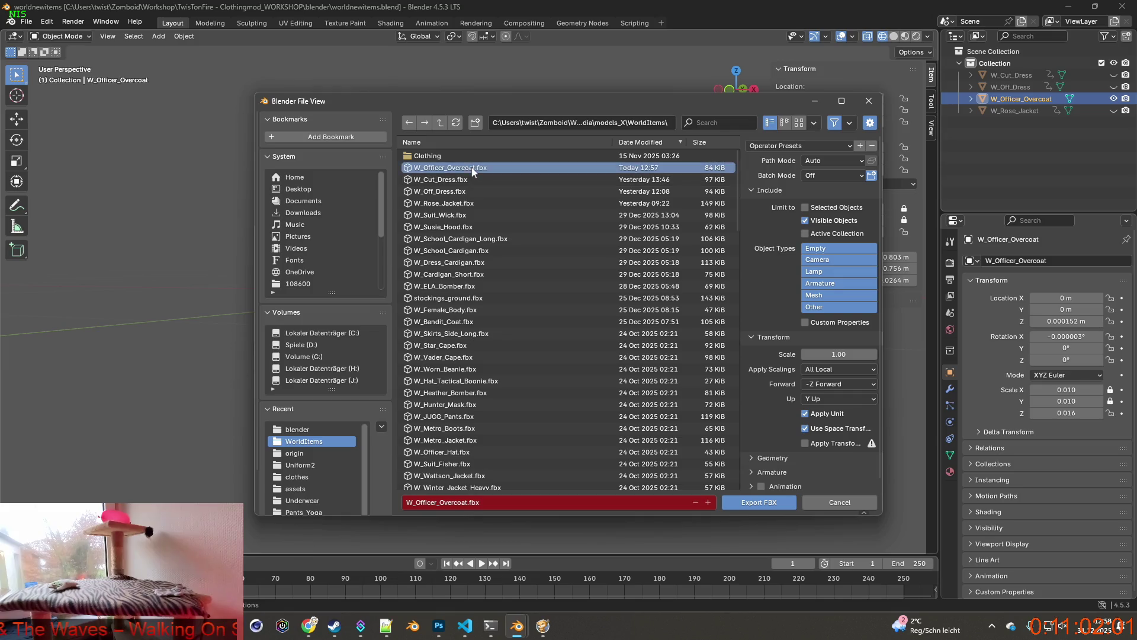
{"action": "left_click", "coordinate": [785, 502]}
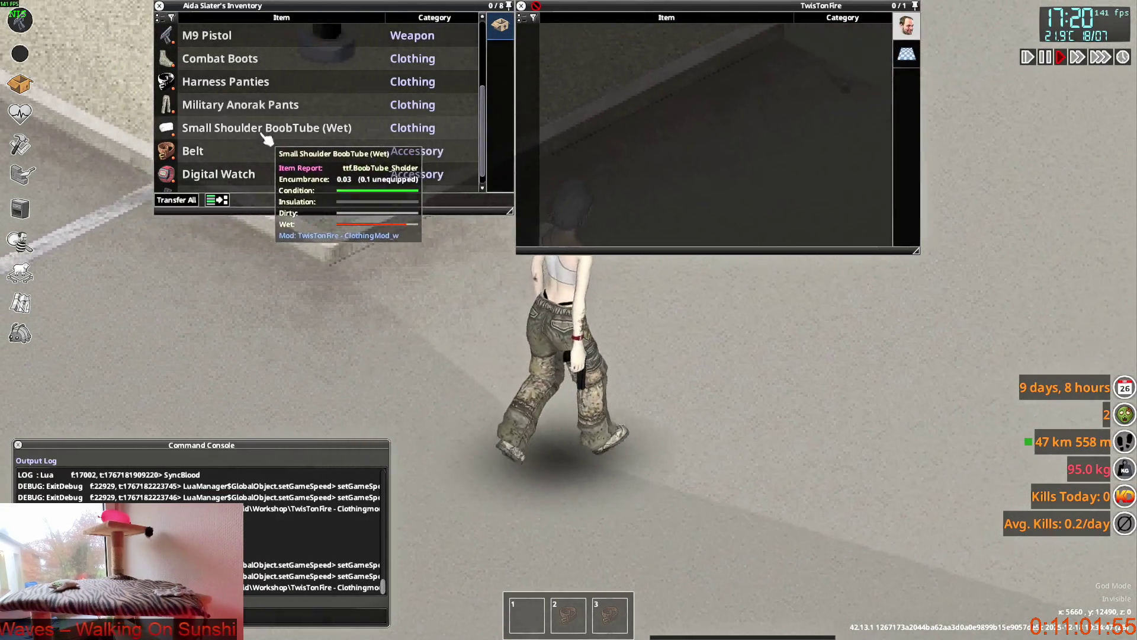
Step: Quit Project Zomboid to the desktop and bring up its Steam library page
{"action": "key", "text": "Escape"}
{"action": "left_click", "coordinate": [284, 470]}
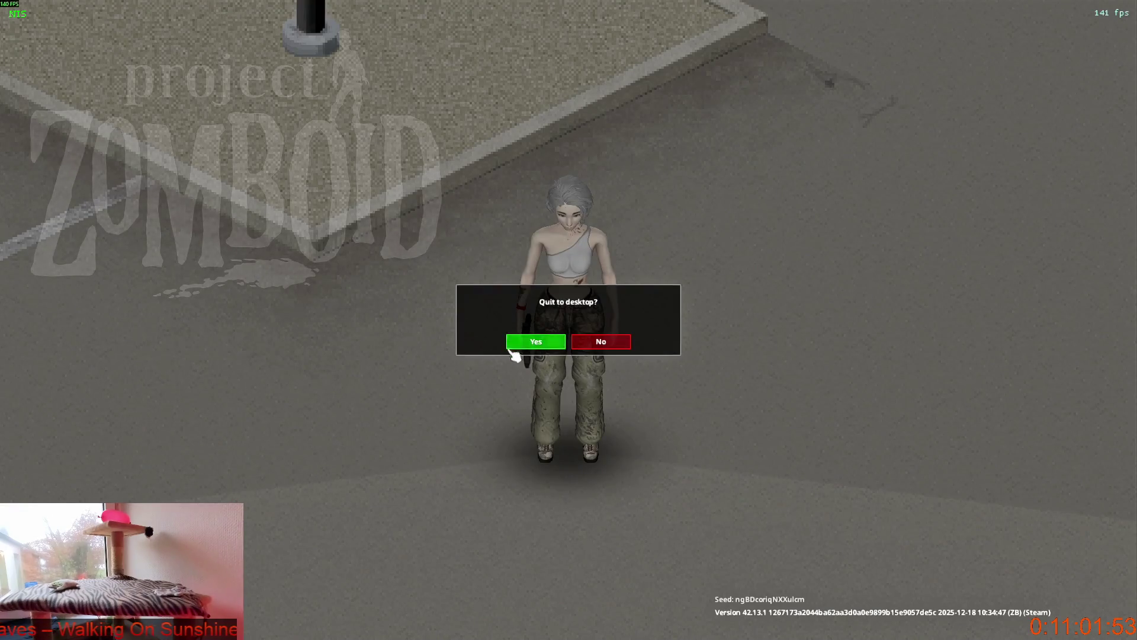
{"action": "left_click", "coordinate": [535, 345]}
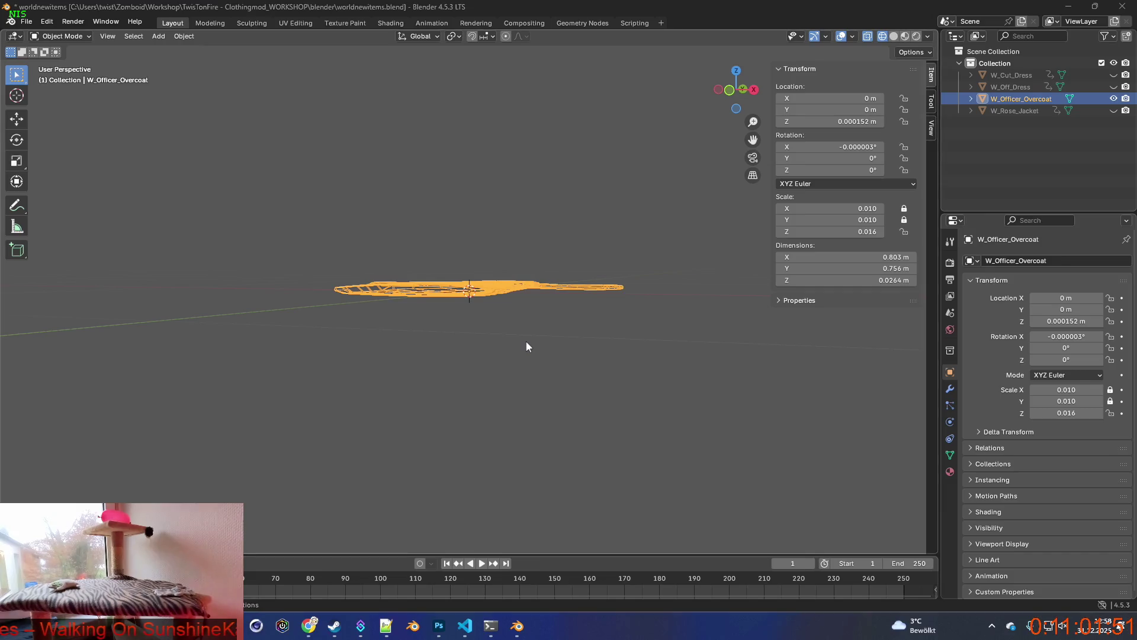
{"action": "left_click", "coordinate": [335, 625]}
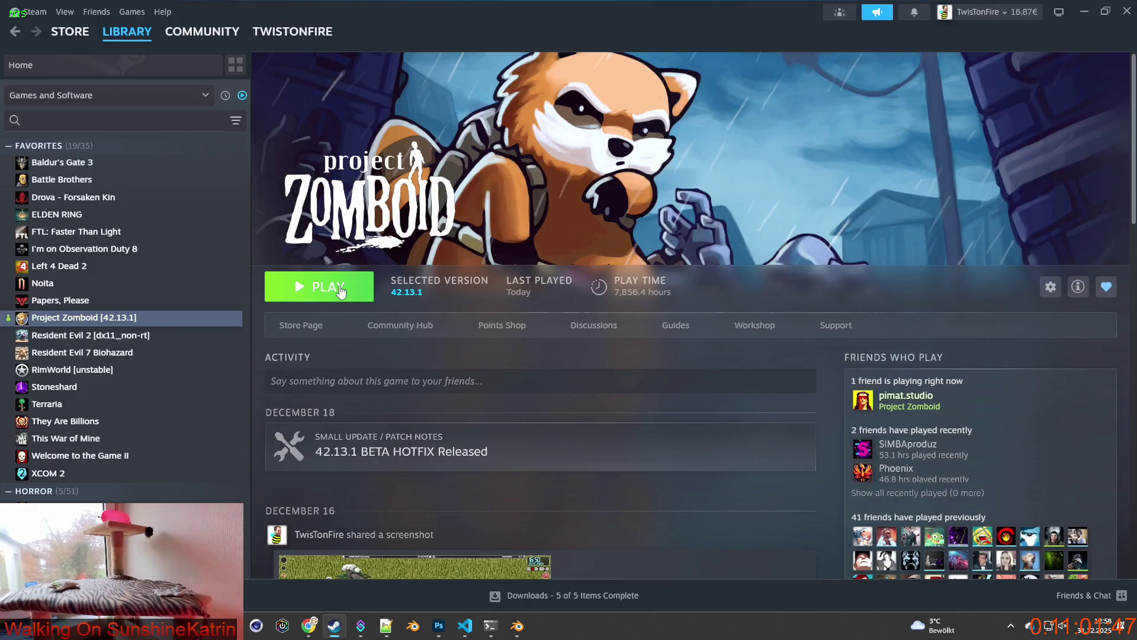
Step: Launch Project Zomboid from Steam, confirming Play in the launch options dialog
{"action": "left_click", "coordinate": [329, 290]}
{"action": "left_click", "coordinate": [611, 432]}
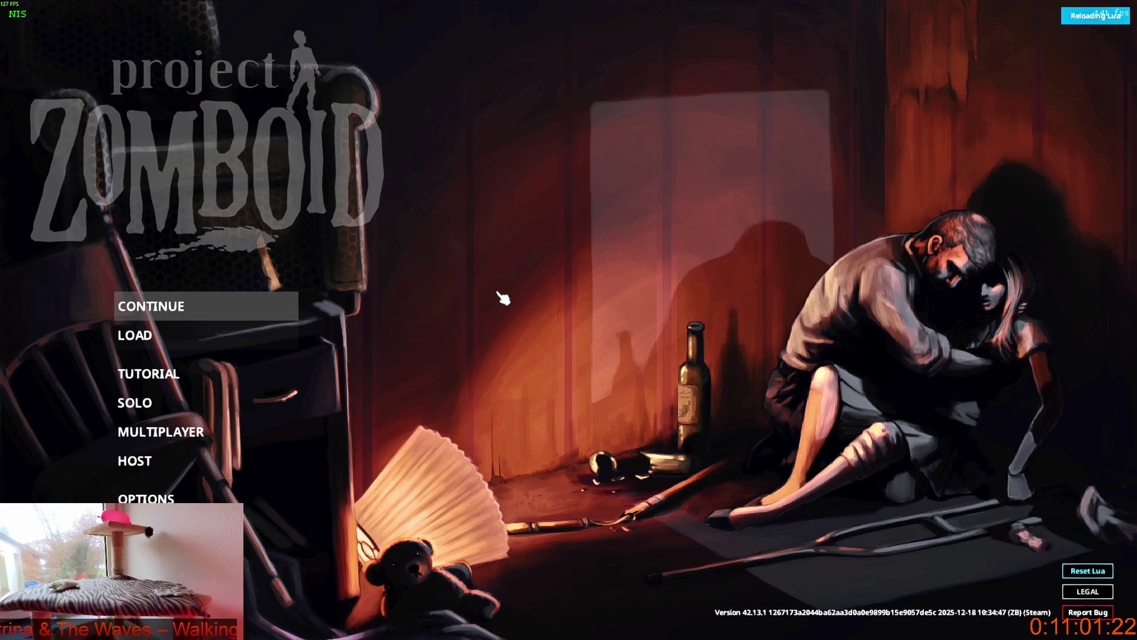
Step: Continue the most recent saved game and enter the world once loading finishes
{"action": "key", "text": "Return"}
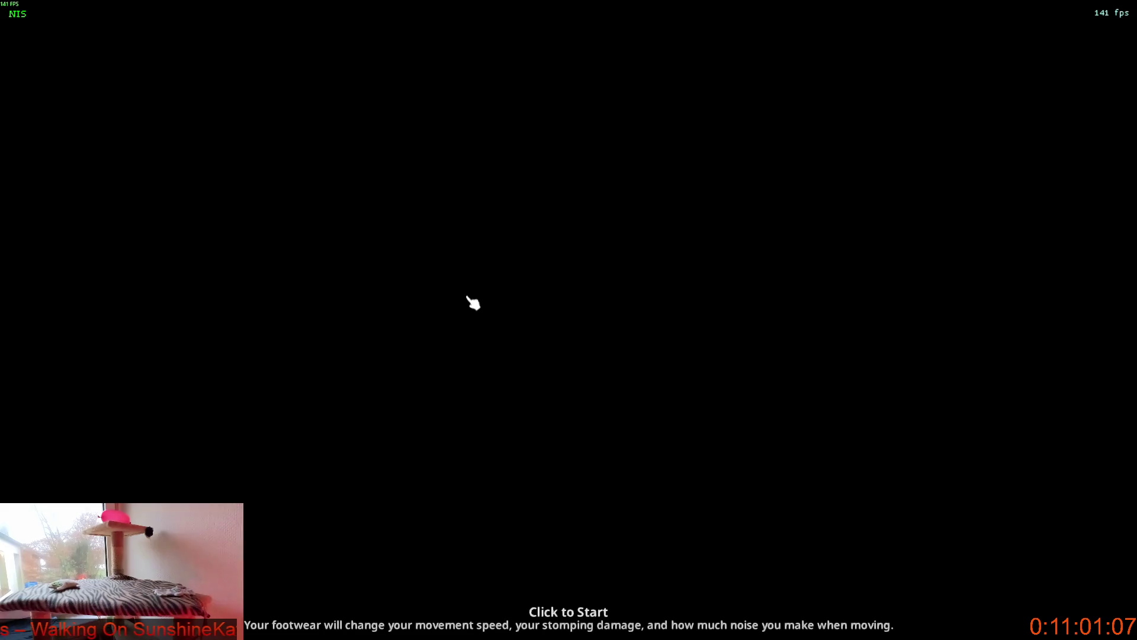
{"action": "left_click", "coordinate": [475, 306]}
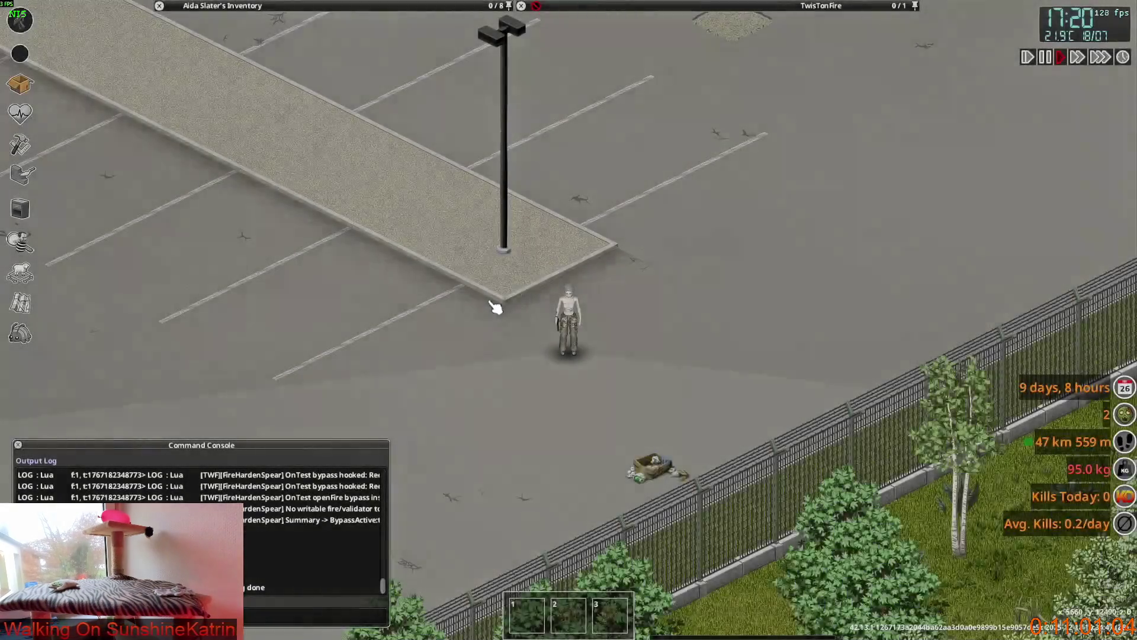
{"action": "scroll", "coordinate": [495, 307], "scroll_direction": "up", "scroll_amount": 3}
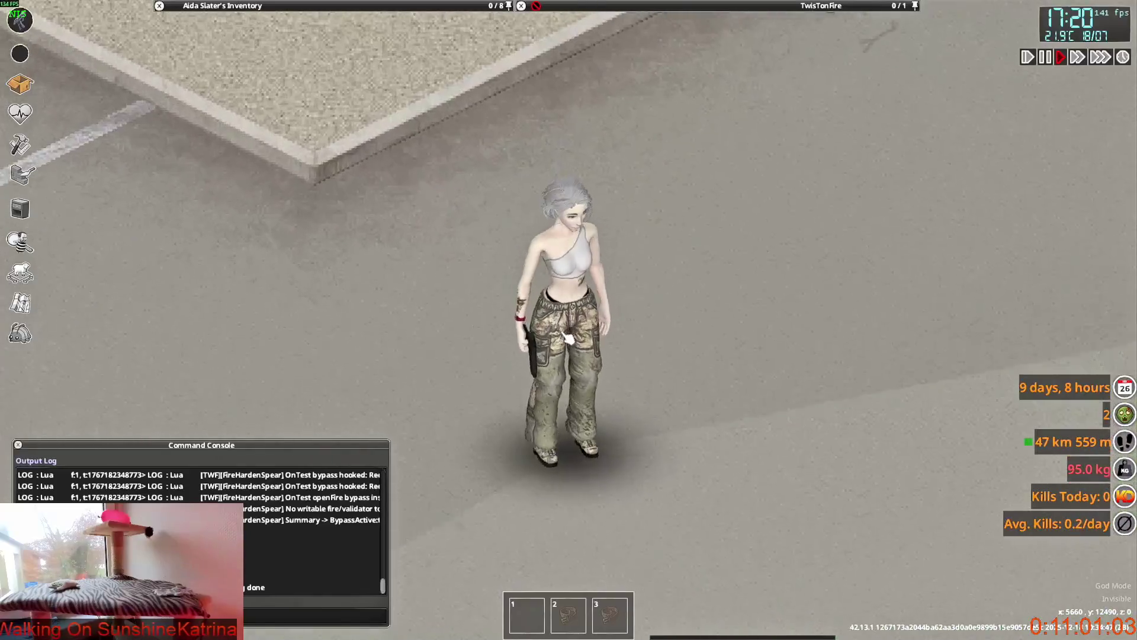
Step: Drop one Officer Overcoat onto the floor and walk around it to judge its size
{"action": "mouse_move", "coordinate": [803, 7]}
{"action": "mouse_move", "coordinate": [356, 5]}
{"action": "mouse_move", "coordinate": [224, 109]}
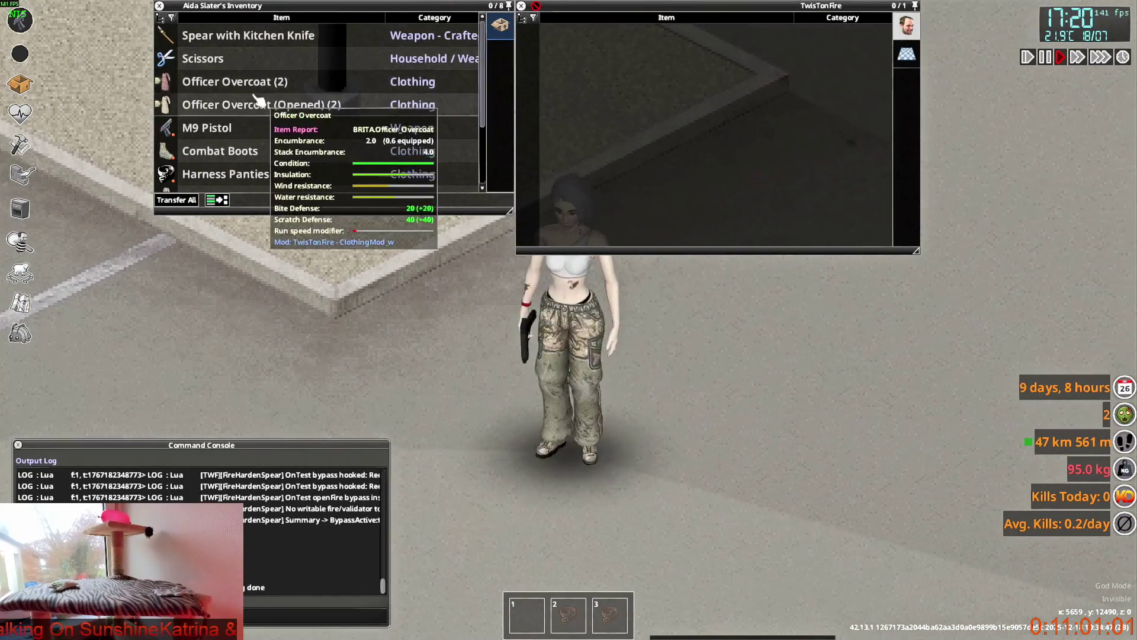
{"action": "left_click", "coordinate": [224, 81]}
{"action": "mouse_move", "coordinate": [237, 104]}
{"action": "left_mouse_down"}
{"action": "mouse_move", "coordinate": [279, 136]}
{"action": "mouse_move", "coordinate": [592, 89]}
{"action": "left_mouse_up"}
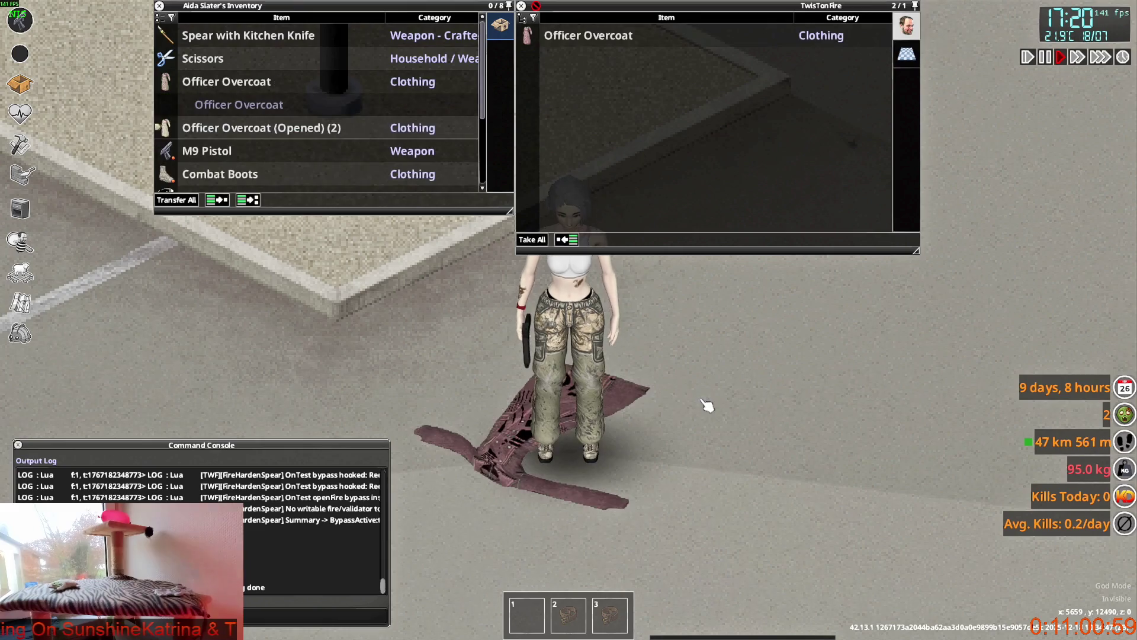
{"action": "key", "text": "s"}
{"action": "key", "text": "d"}
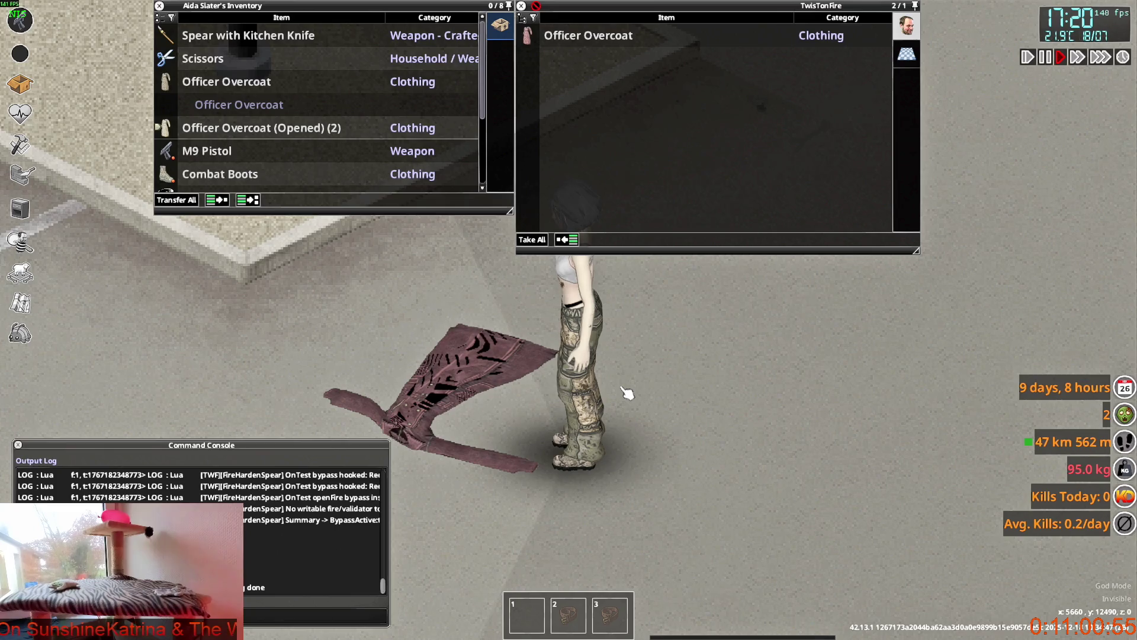
{"action": "key", "text": "a"}
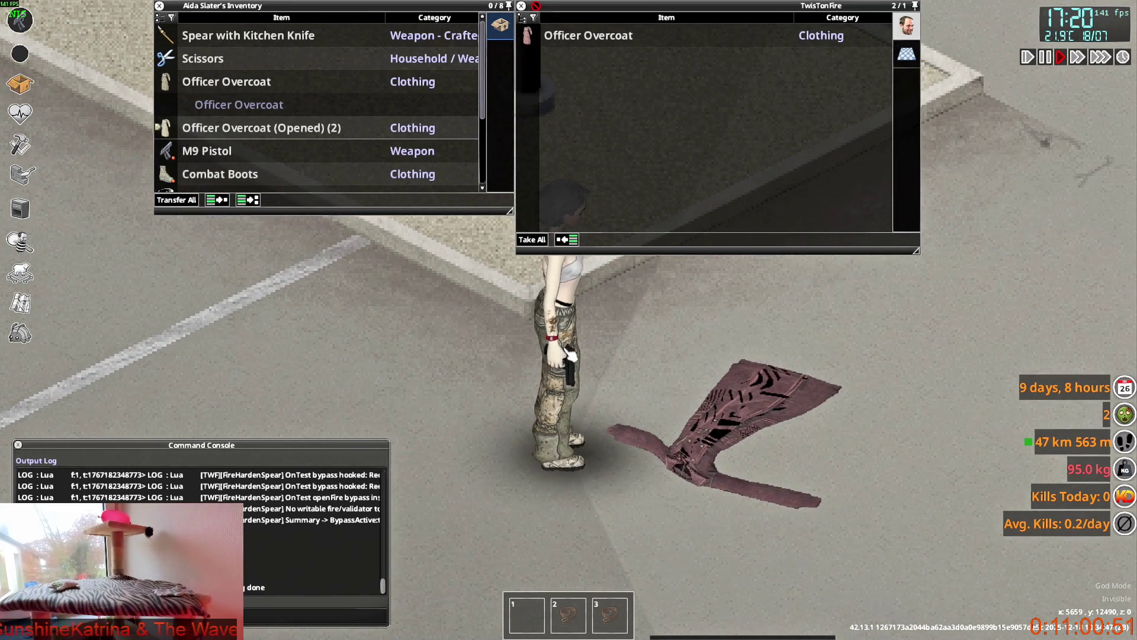
{"action": "key", "text": "d"}
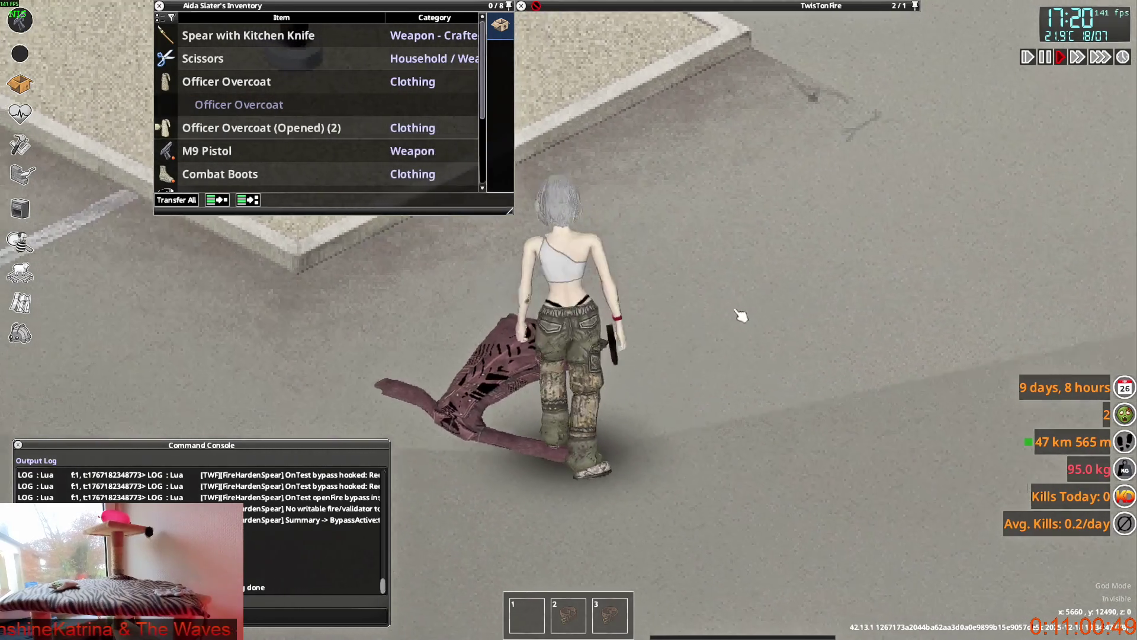
{"action": "key", "text": "w"}
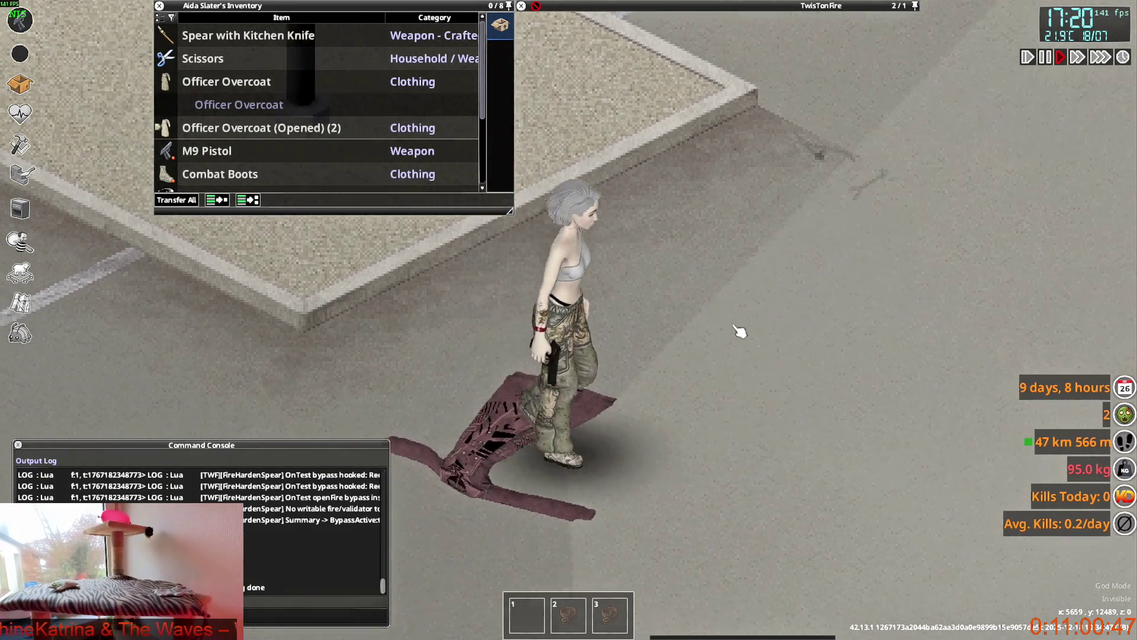
Step: Drop a second Officer Overcoat onto the pavement beside the character
{"action": "scroll", "coordinate": [737, 330], "scroll_direction": "down", "scroll_amount": 2}
{"action": "mouse_move", "coordinate": [227, 81]}
{"action": "left_mouse_down"}
{"action": "mouse_move", "coordinate": [693, 347]}
{"action": "mouse_move", "coordinate": [762, 347]}
{"action": "left_mouse_up"}
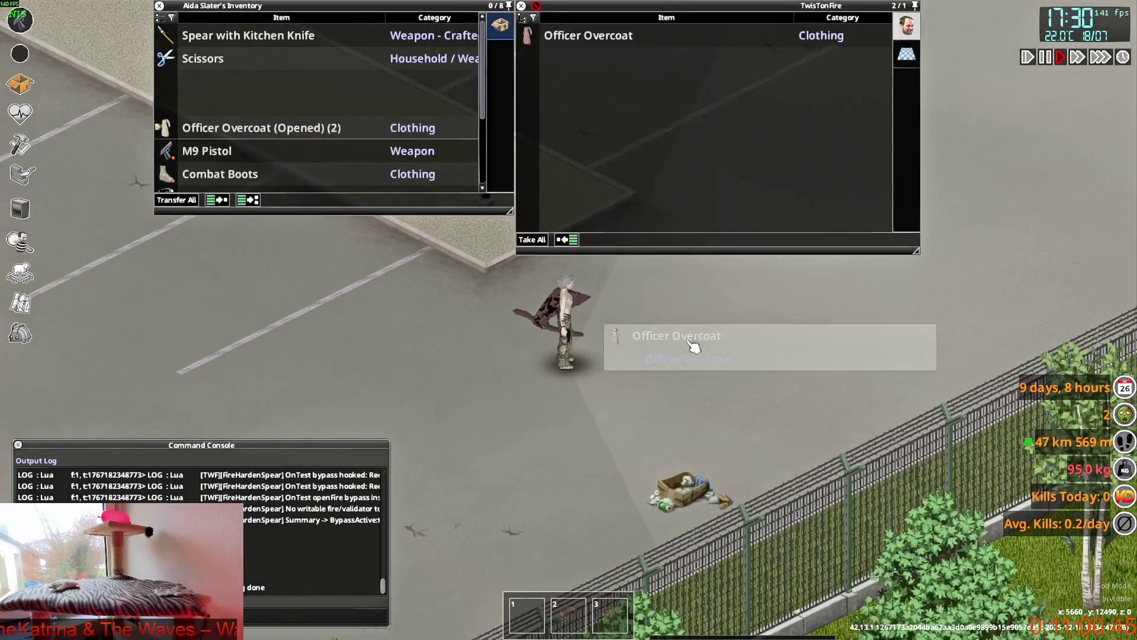
{"action": "scroll", "coordinate": [729, 355], "scroll_direction": "up", "scroll_amount": 3}
{"action": "scroll", "coordinate": [723, 347], "scroll_direction": "down", "scroll_amount": 3}
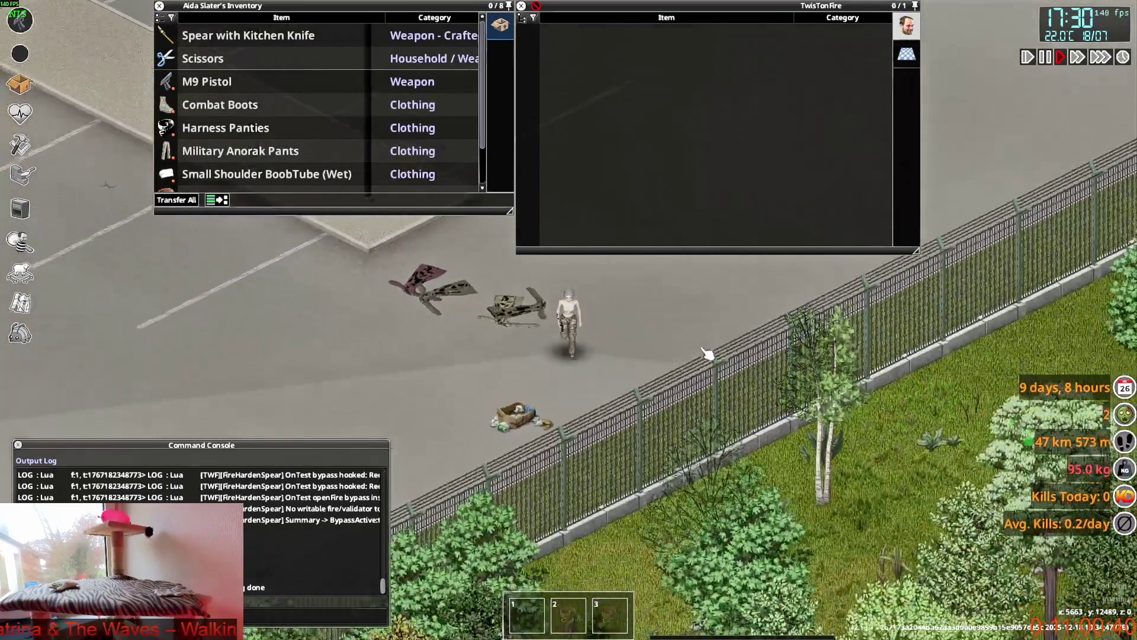
Step: Take the Officer Overcoats from the clutter pile and have the character wear one
{"action": "scroll", "coordinate": [708, 354], "scroll_direction": "up", "scroll_amount": 4}
{"action": "mouse_move", "coordinate": [591, 39]}
{"action": "left_mouse_down"}
{"action": "mouse_move", "coordinate": [284, 67]}
{"action": "mouse_move", "coordinate": [438, 172]}
{"action": "left_mouse_up"}
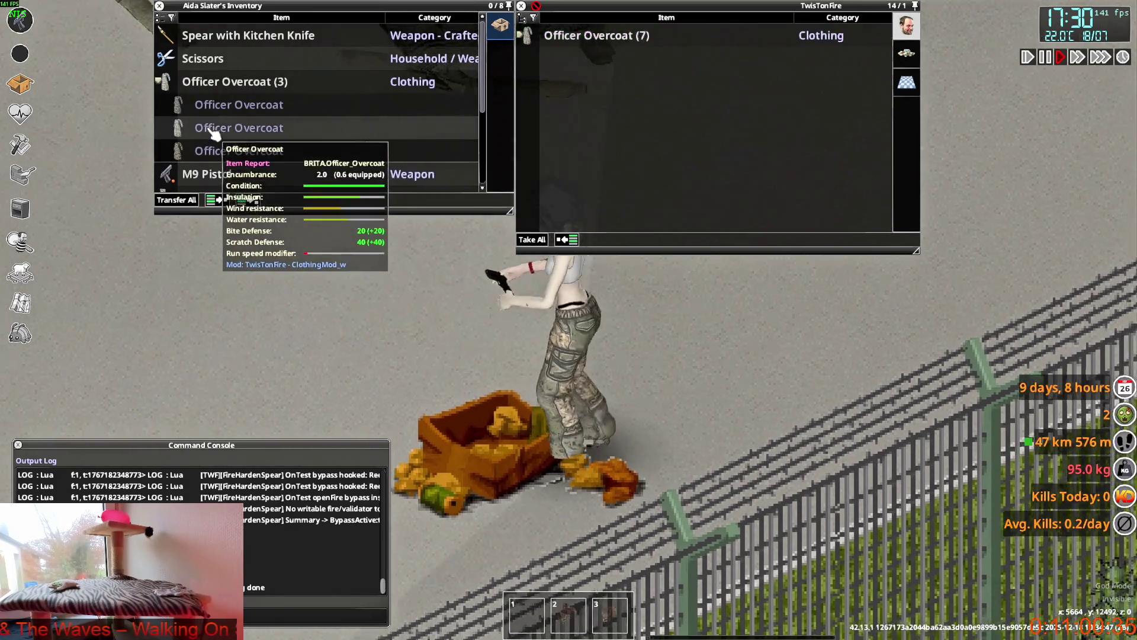
{"action": "right_click", "coordinate": [210, 129]}
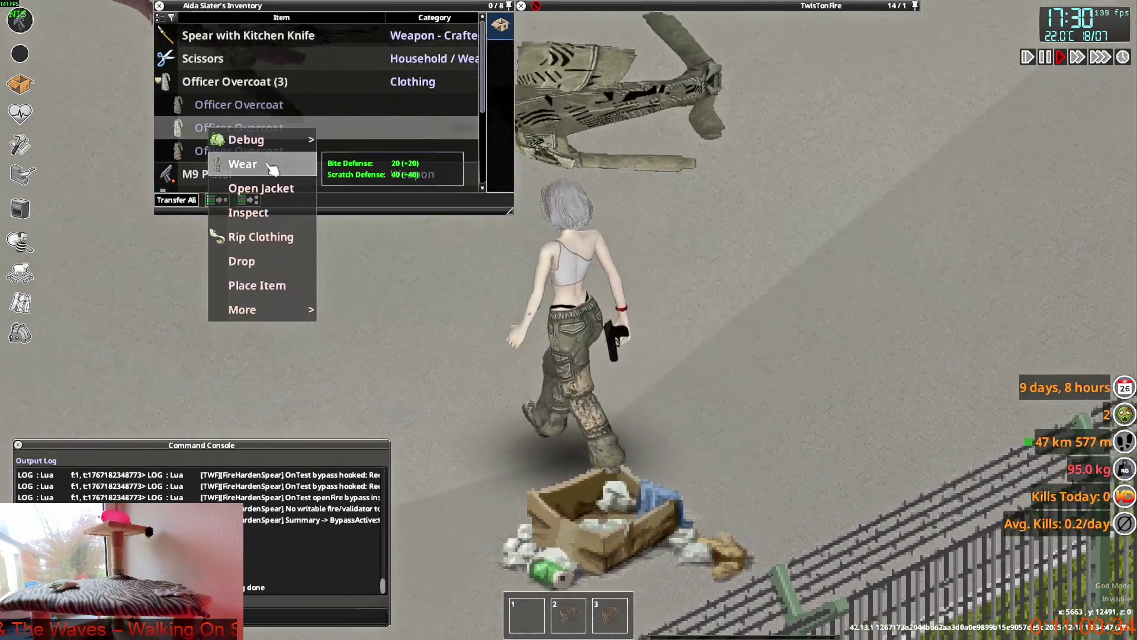
{"action": "left_click", "coordinate": [272, 168]}
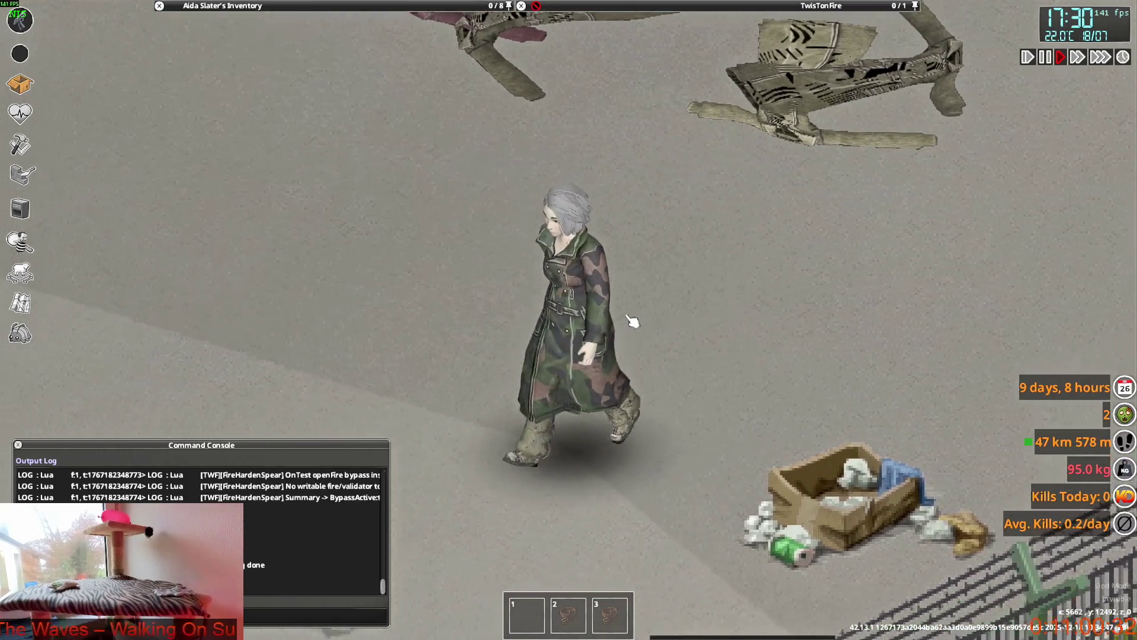
Step: Aim the pistol and walk up-left in the coat, then switch to the VS Code window
{"action": "key", "text": "2"}
{"action": "mouse_move", "coordinate": [655, 300]}
{"action": "right_mouse_down"}
{"action": "mouse_move", "coordinate": [718, 254]}
{"action": "mouse_move", "coordinate": [593, 118]}
{"action": "mouse_move", "coordinate": [462, 195]}
{"action": "mouse_move", "coordinate": [593, 118]}
{"action": "mouse_move", "coordinate": [638, 348]}
{"action": "right_mouse_up"}
{"action": "key", "text": "w"}
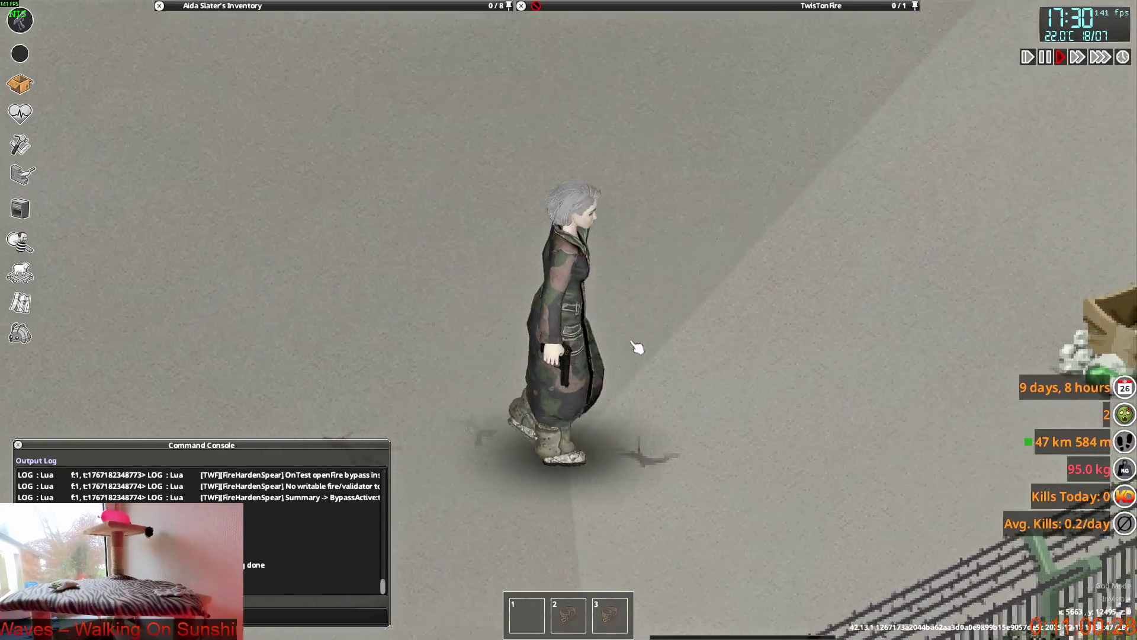
{"action": "key", "text": "alt+Tab"}
{"action": "key", "text": "Tab"}
{"action": "key", "text": "Tab"}
{"action": "key", "text": "Tab"}
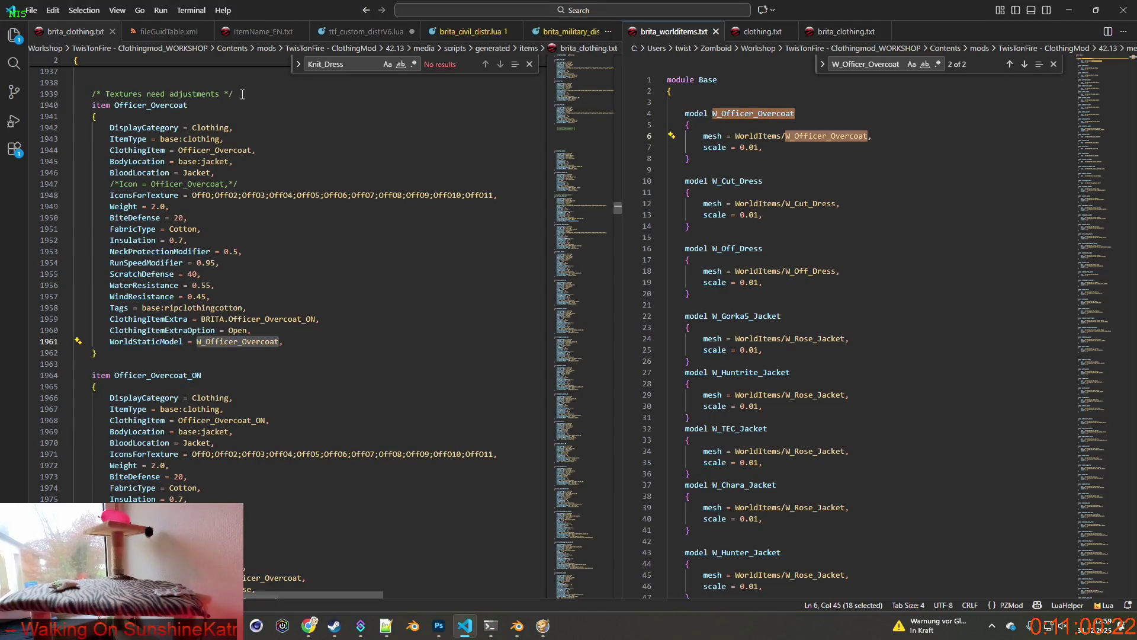
Step: Copy the line-1939 comment above WorldStaticModel and begin replacing 'Textures' with 'worldsta'
{"action": "left_click_drag", "start_coordinate": [242, 94], "coordinate": [113, 92]}
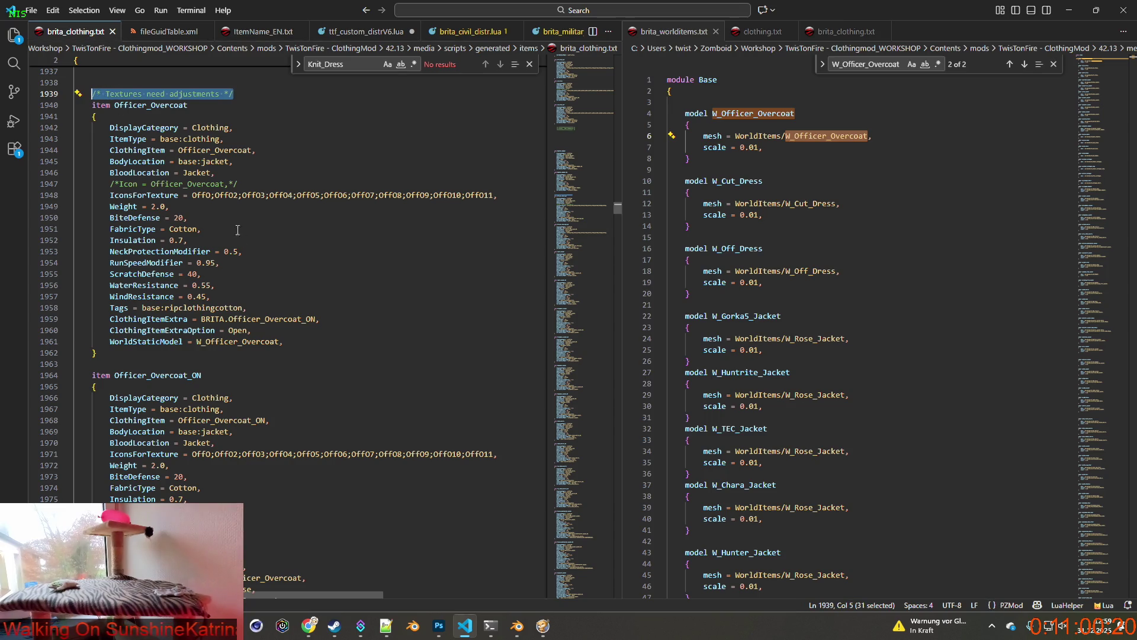
{"action": "left_click", "coordinate": [271, 331]}
{"action": "key", "text": "Return"}
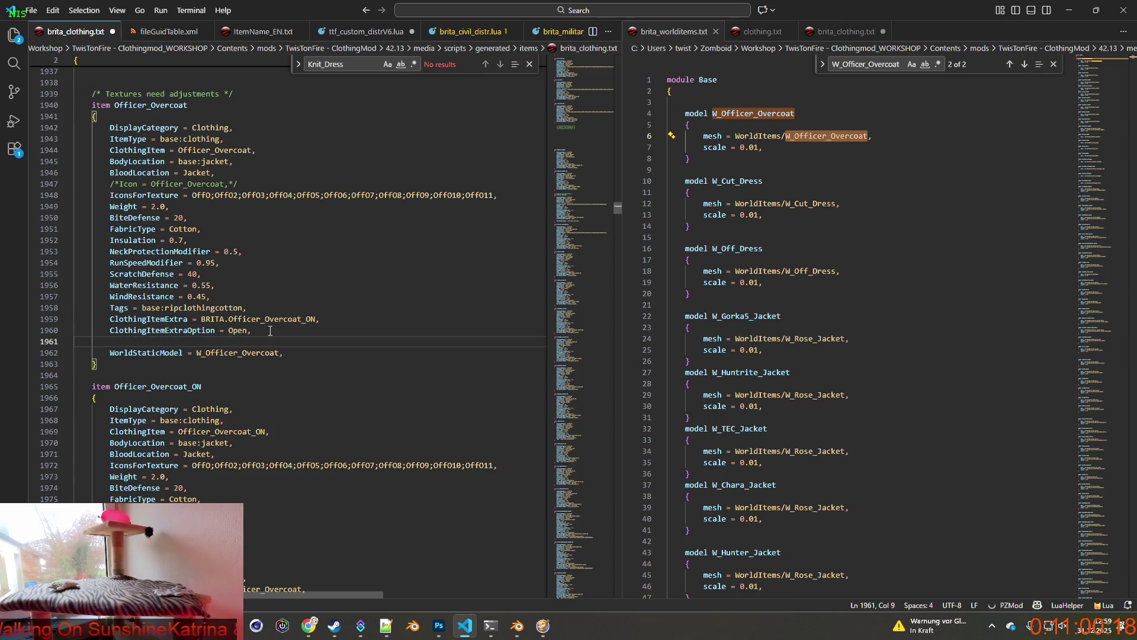
{"action": "type", "text": "/* Textures need adjustments */"}
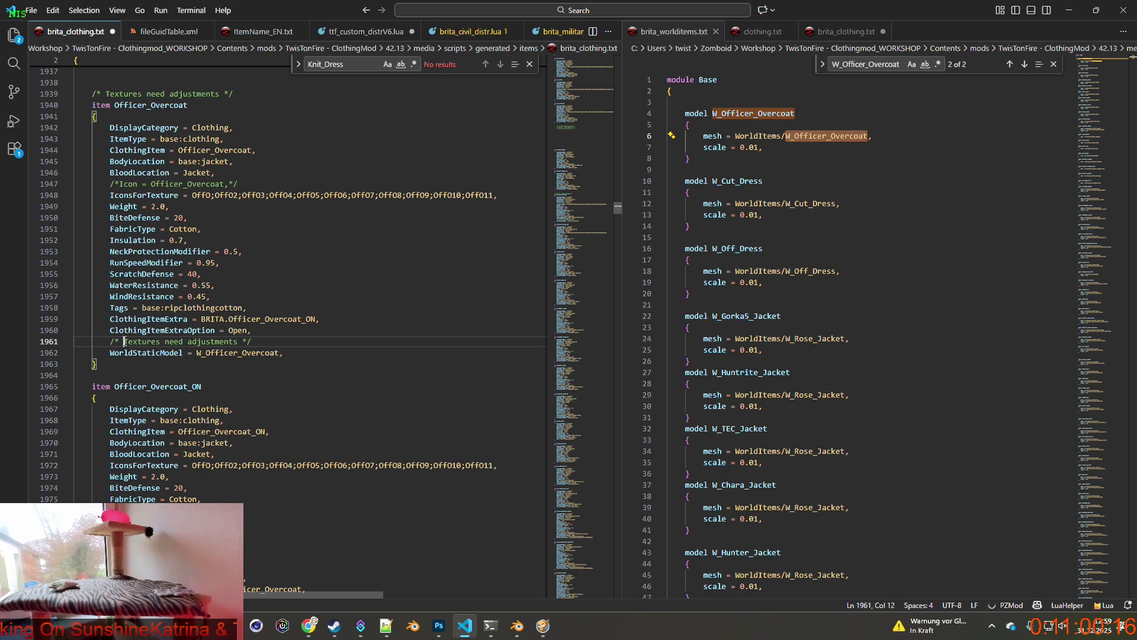
{"action": "left_click_drag", "start_coordinate": [124, 341], "coordinate": [157, 341]}
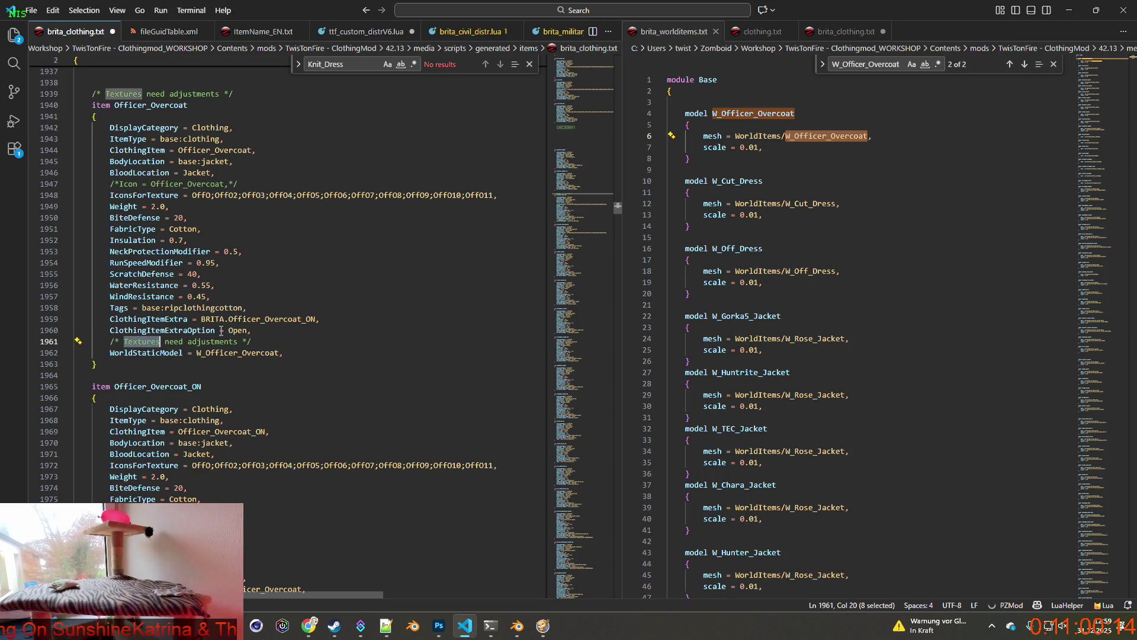
{"action": "type", "text": "work"}
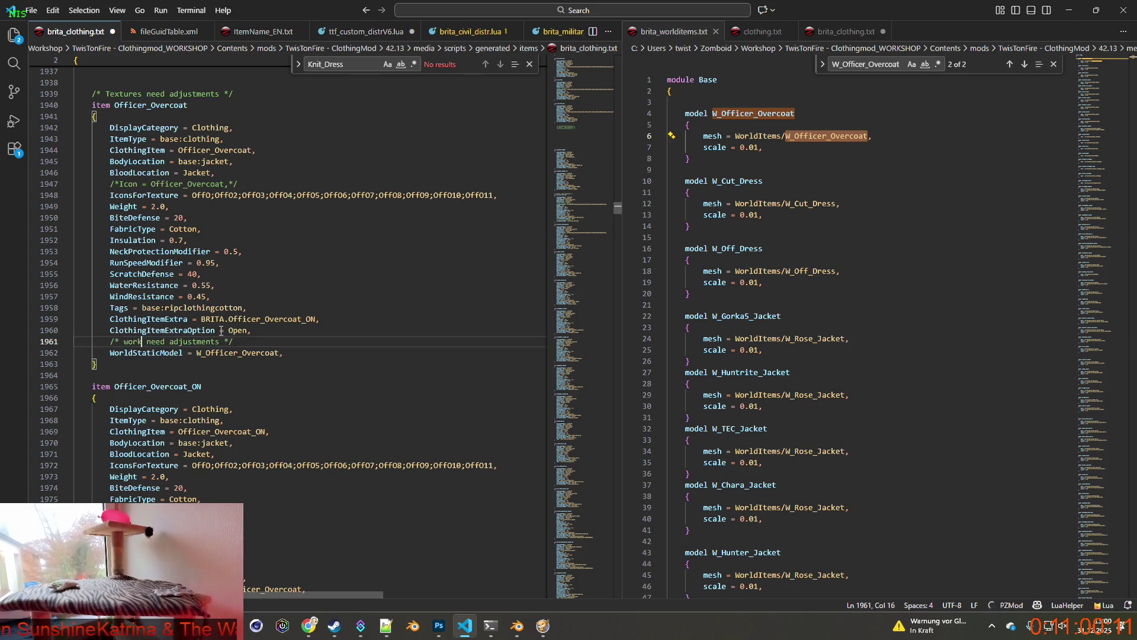
{"action": "type", "text": "ldstatic"}
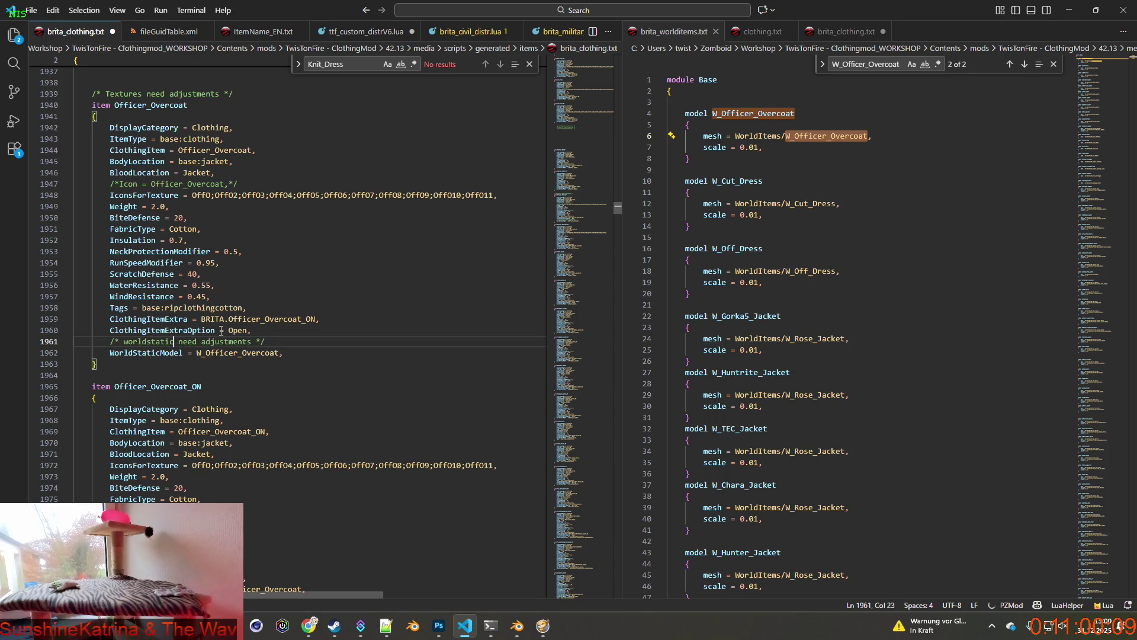